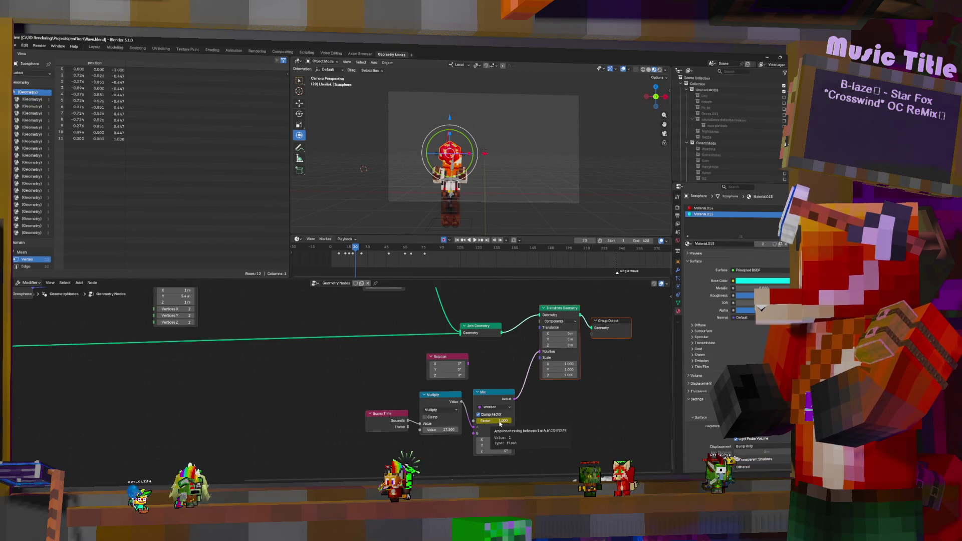
# Play the animation, then scrub from frame 16 forward to frame 30
pyautogui.press('space')
pyautogui.click(352, 258)
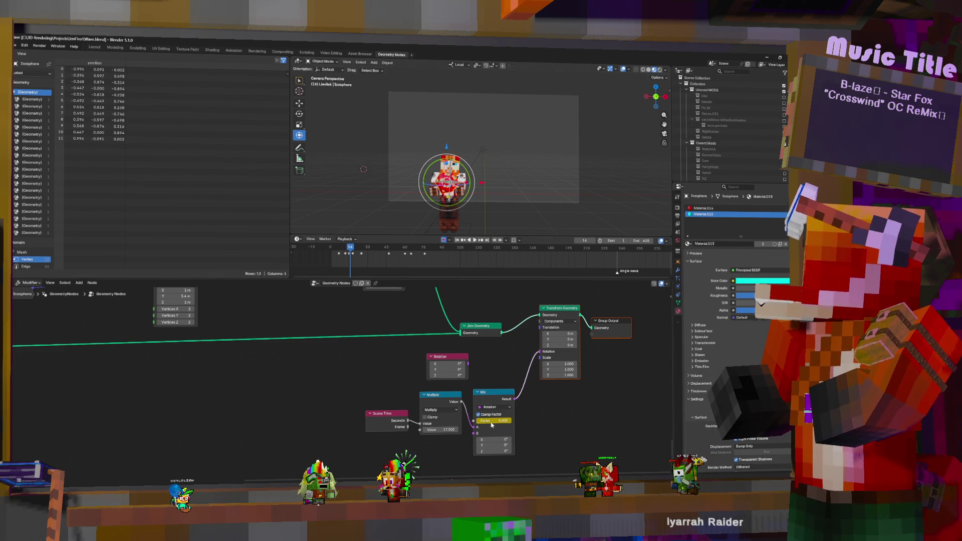
pyautogui.moveTo(351, 261); pyautogui.dragTo(373, 261)
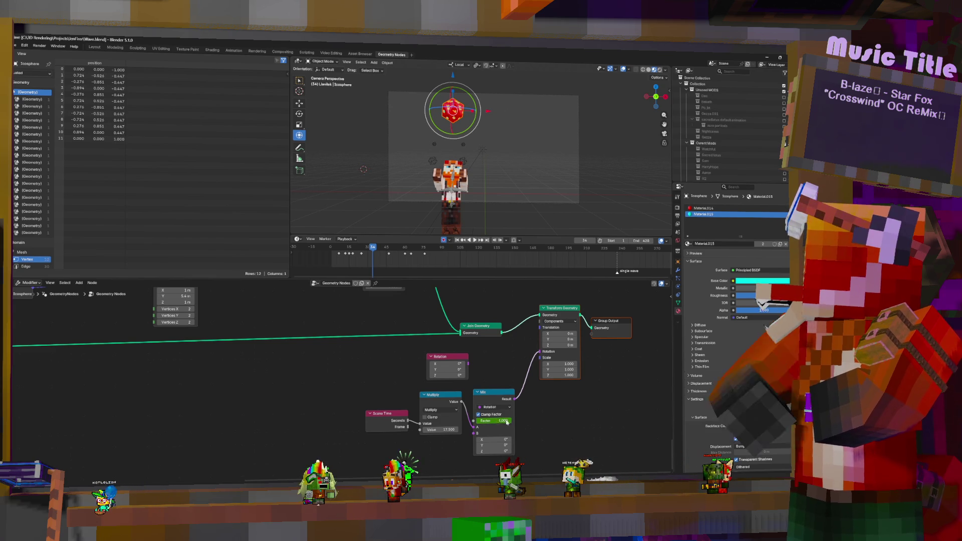
# Key the Mix Factor at 0 and at frame 20, then link it to the Group Input
pyautogui.press('Down')
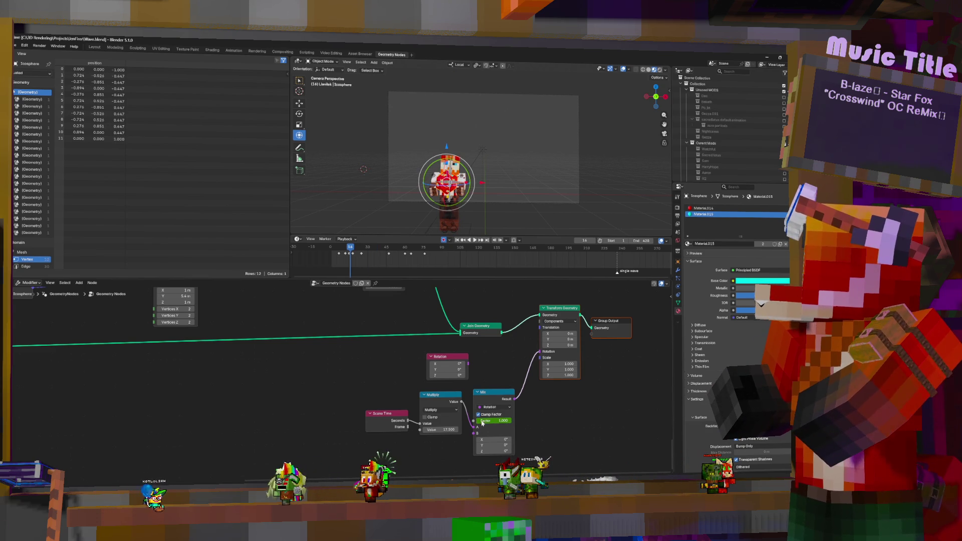
pyautogui.press('Up')
pyautogui.moveTo(475, 423)
pyautogui.mouseDown()
pyautogui.moveTo(32, 393)
pyautogui.moveTo(12, 368)
pyautogui.moveTo(117, 354)
pyautogui.mouseUp()
# Show the Geometry Nodes modifier settings and key its Factor at 0 around frame 18
pyautogui.click(679, 270)
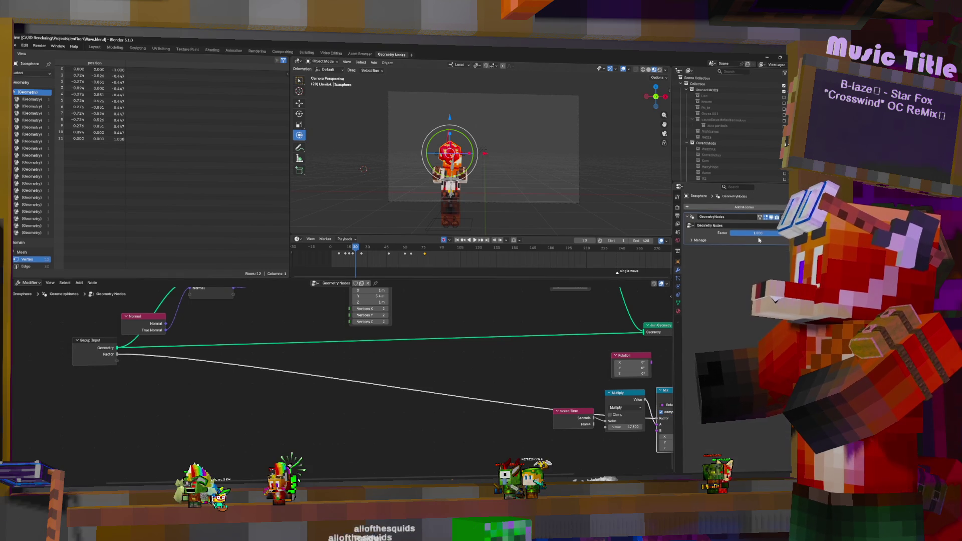
pyautogui.moveTo(552, 381); pyautogui.dragTo(287, 378, button='middle')
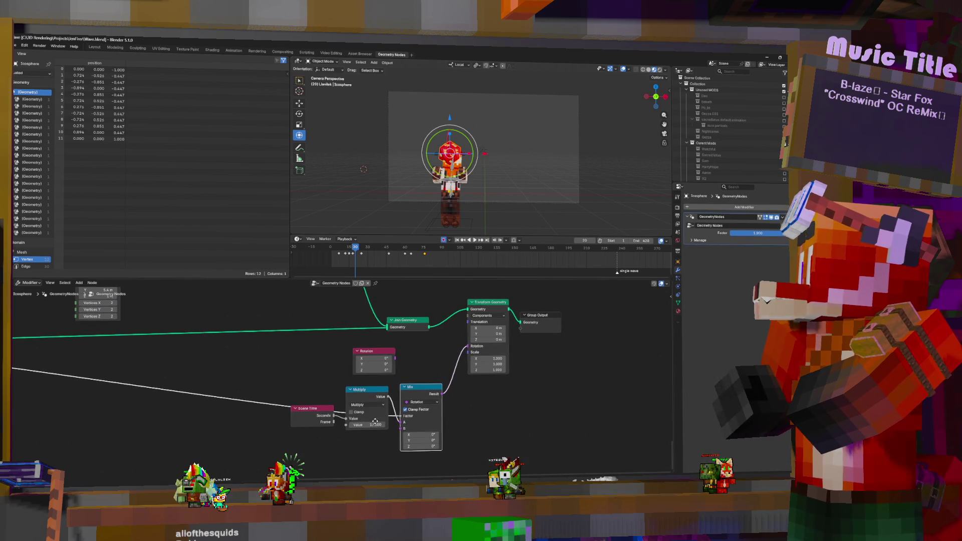
pyautogui.click(352, 258)
pyautogui.press('space')
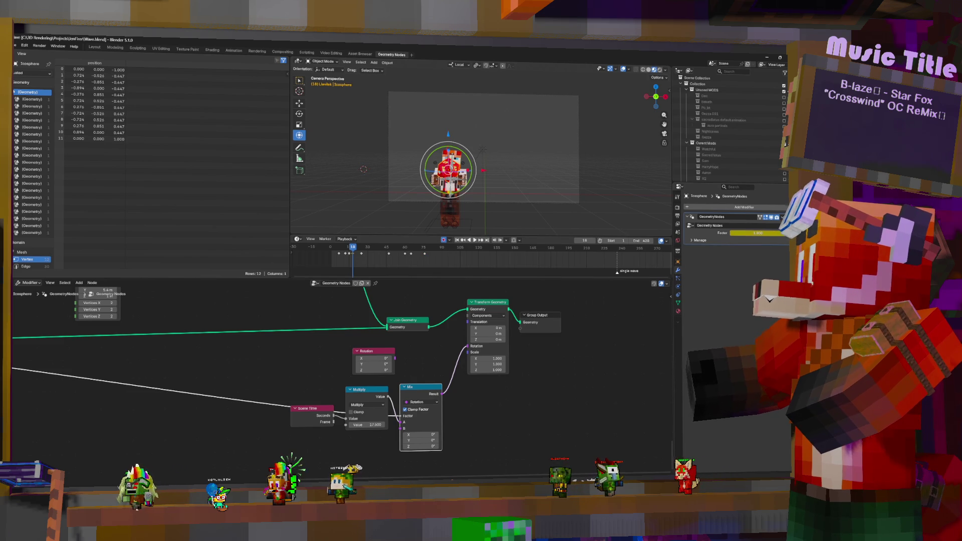
pyautogui.press('space')
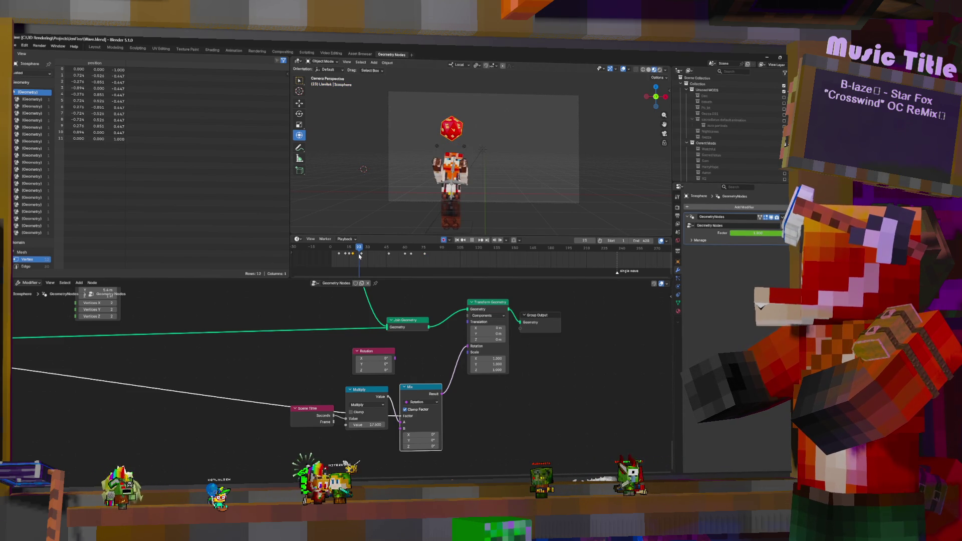
pyautogui.press('space')
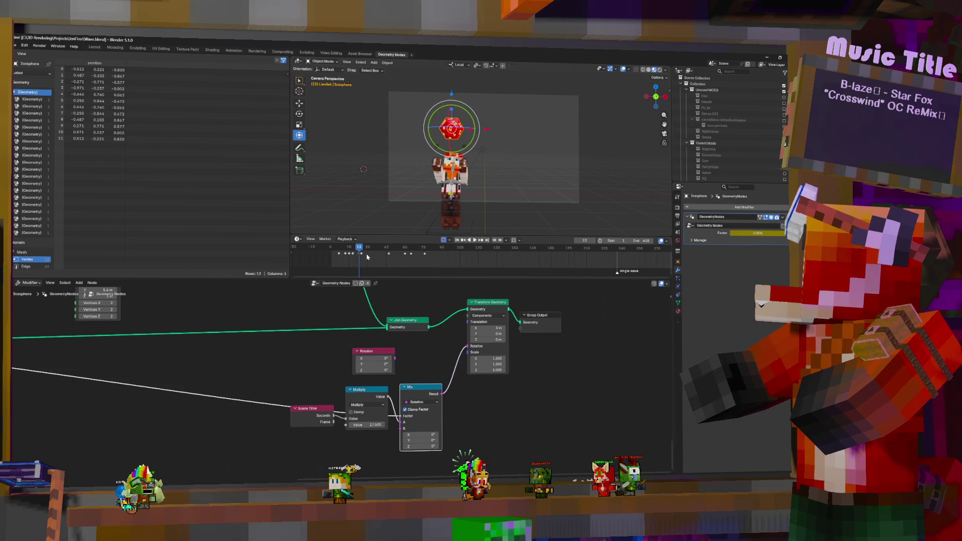
# Play to frame 57, then raise the spin multiplier from 17.5 to 21.5
pyautogui.press('space')
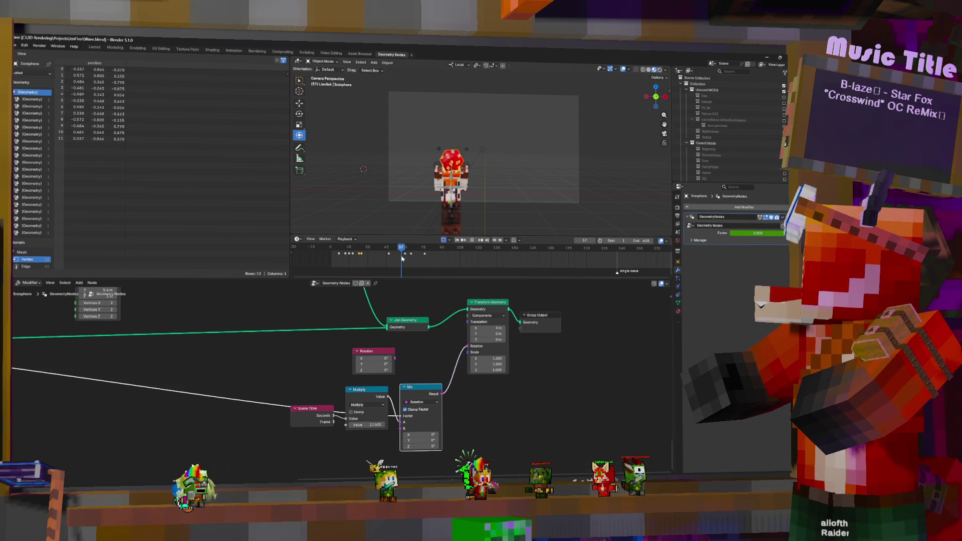
pyautogui.press('space')
pyautogui.moveTo(375, 427)
pyautogui.mouseDown()
pyautogui.moveTo(396, 427)
pyautogui.moveTo(346, 383)
pyautogui.mouseUp()
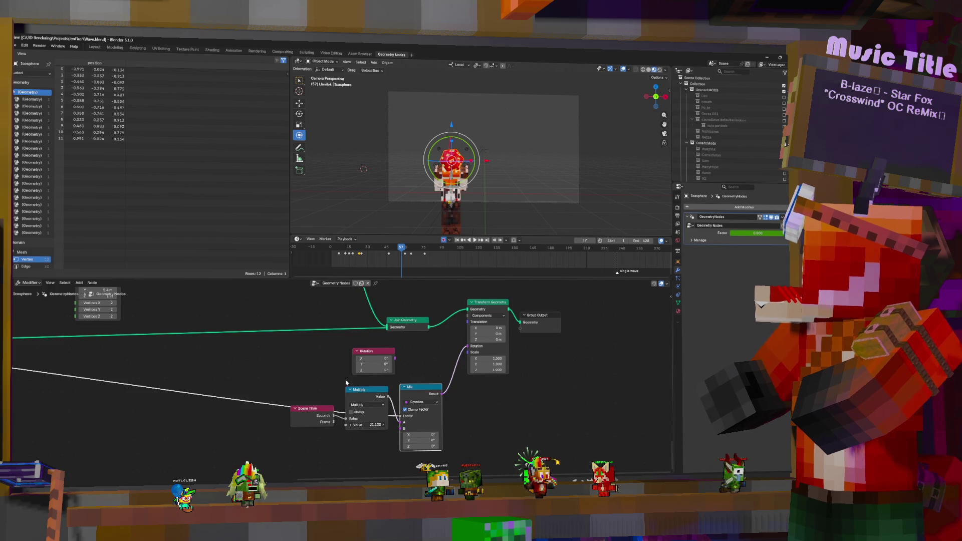
# Search the Add menu for 'math' after abandoning 'com' and 'sepera', and add a Vector Math node
pyautogui.hotkey('shift', 'a')
pyautogui.click(302, 341)
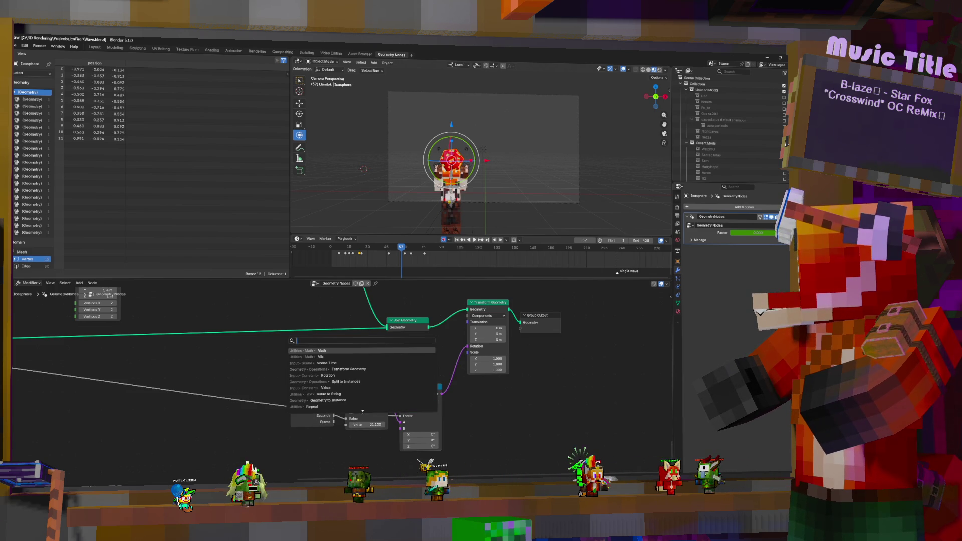
pyautogui.write('com')
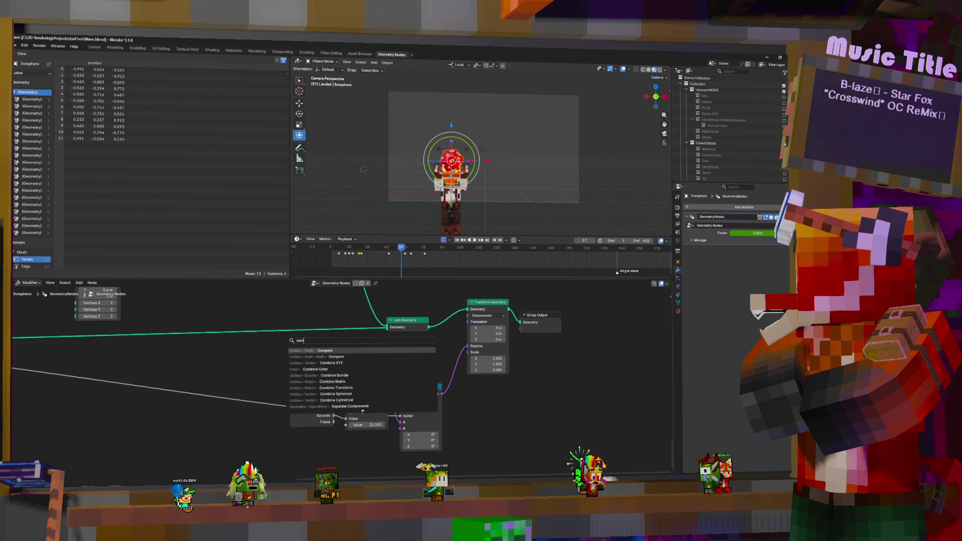
pyautogui.press('BackSpace')
pyautogui.press('BackSpace')
pyautogui.press('BackSpace')
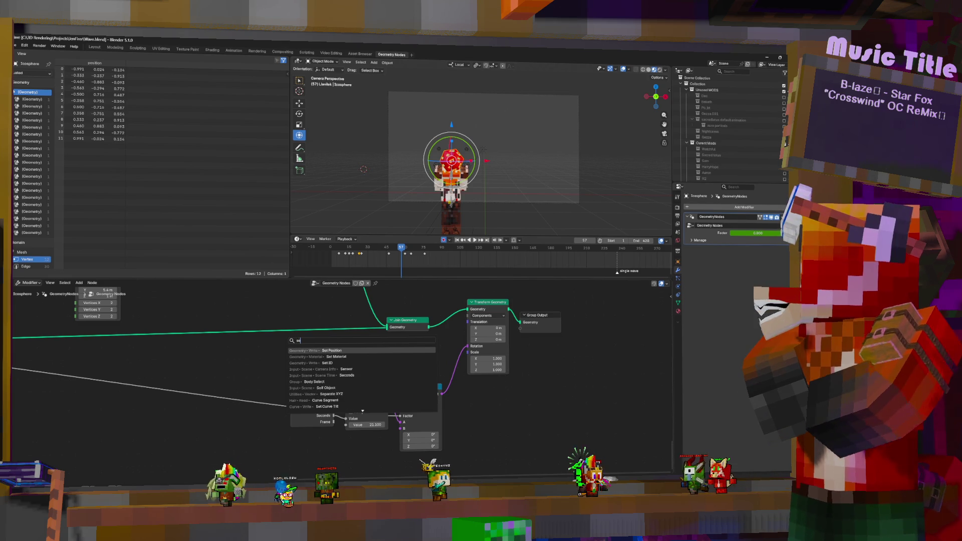
pyautogui.write('sepera')
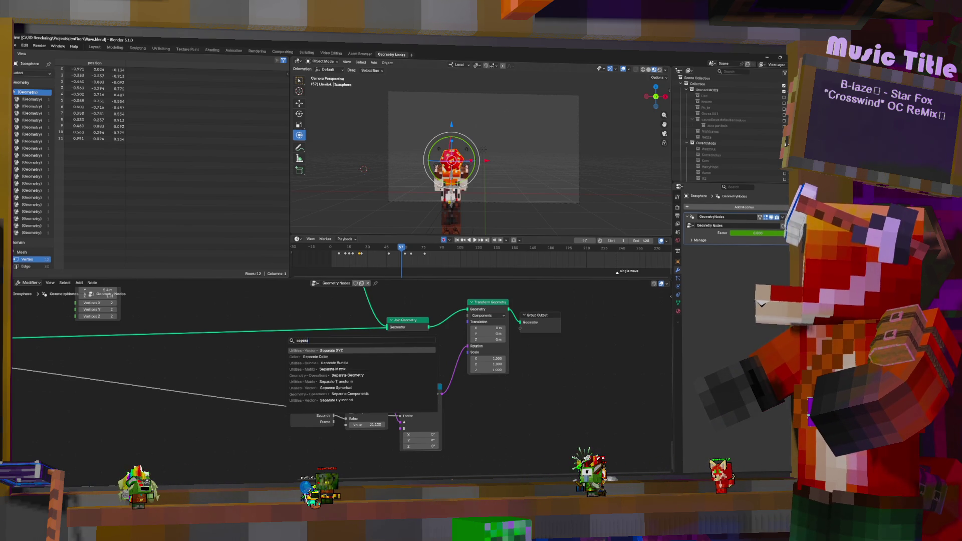
pyautogui.press('Escape')
pyautogui.hotkey('shift', 'a')
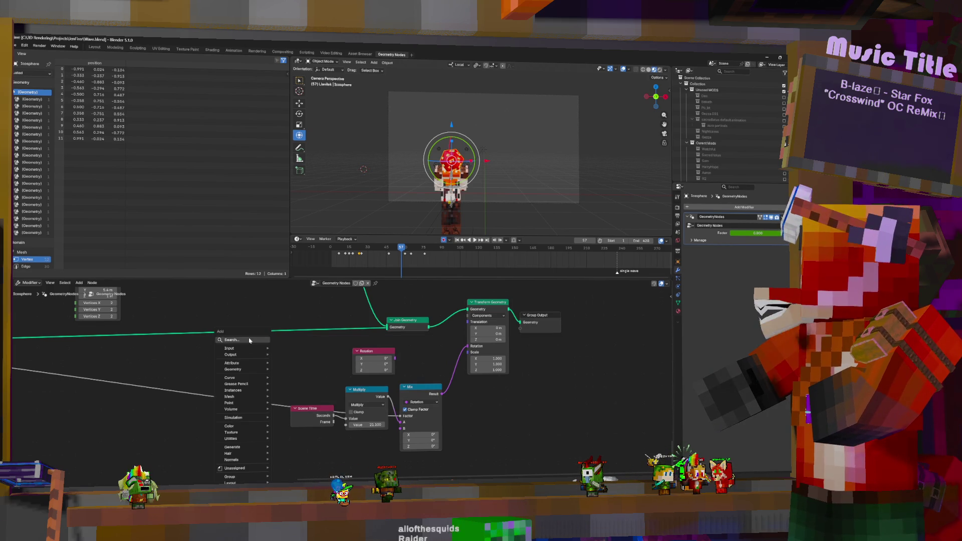
pyautogui.click(236, 339)
pyautogui.write('math')
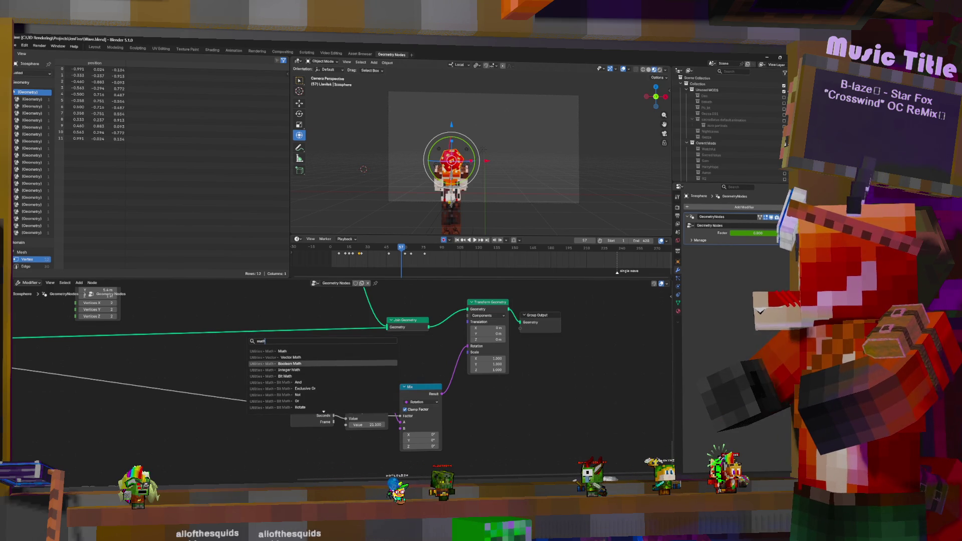
pyautogui.press('Return')
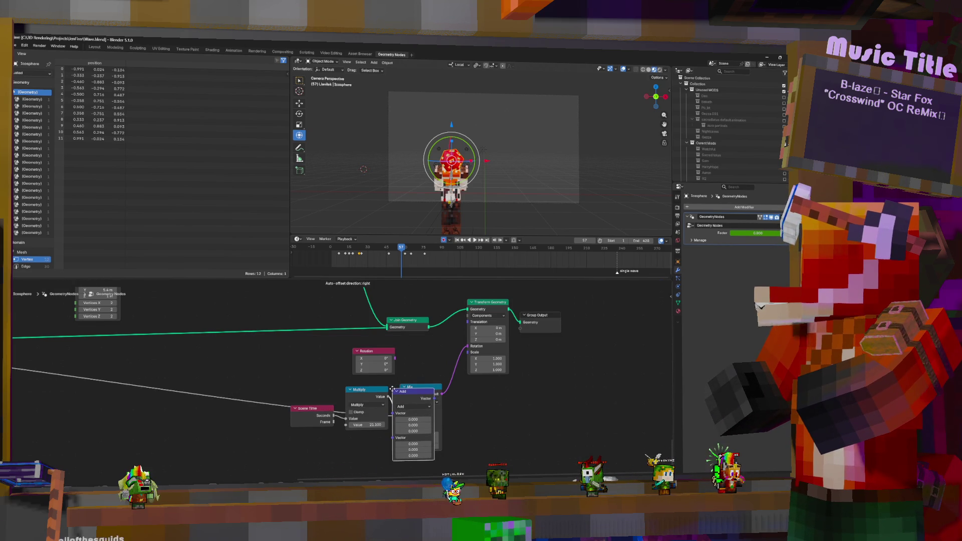
# Insert the Vector Math node before the Mix node, set it to Multiply, and drag X to 0.180
pyautogui.click(407, 392)
pyautogui.click(417, 406)
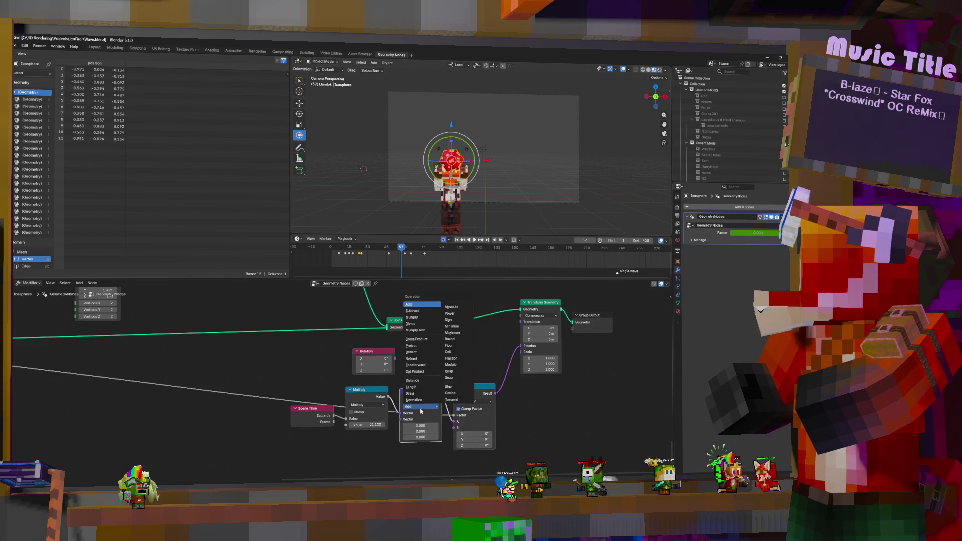
pyautogui.click(415, 317)
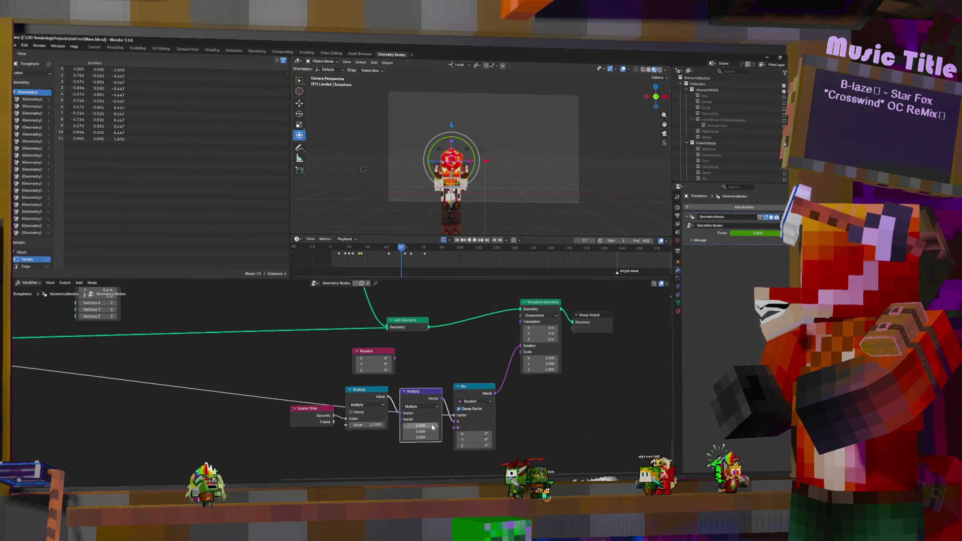
pyautogui.moveTo(432, 427)
pyautogui.mouseDown()
pyautogui.moveTo(447, 433)
pyautogui.moveTo(436, 438)
pyautogui.mouseUp()
# Set the vector Multiply Z to 1 and stop playback at frame 61
pyautogui.write('1')
pyautogui.press('Return')
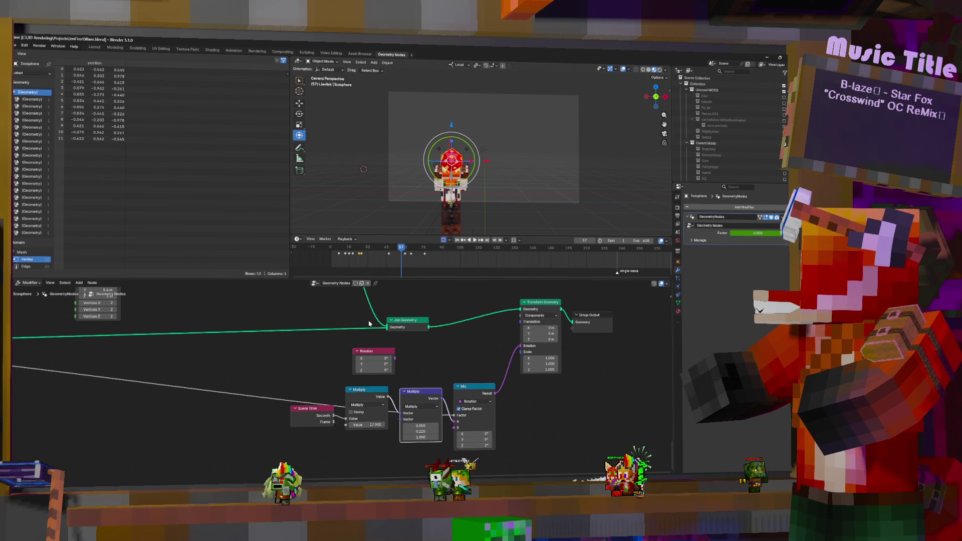
pyautogui.press('space')
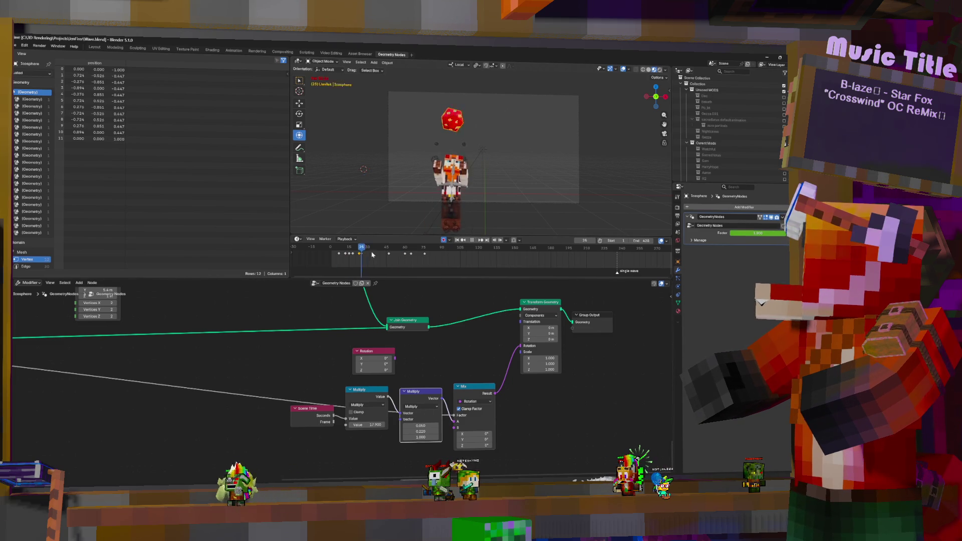
pyautogui.moveTo(406, 260); pyautogui.dragTo(406, 261)
pyautogui.press('space')
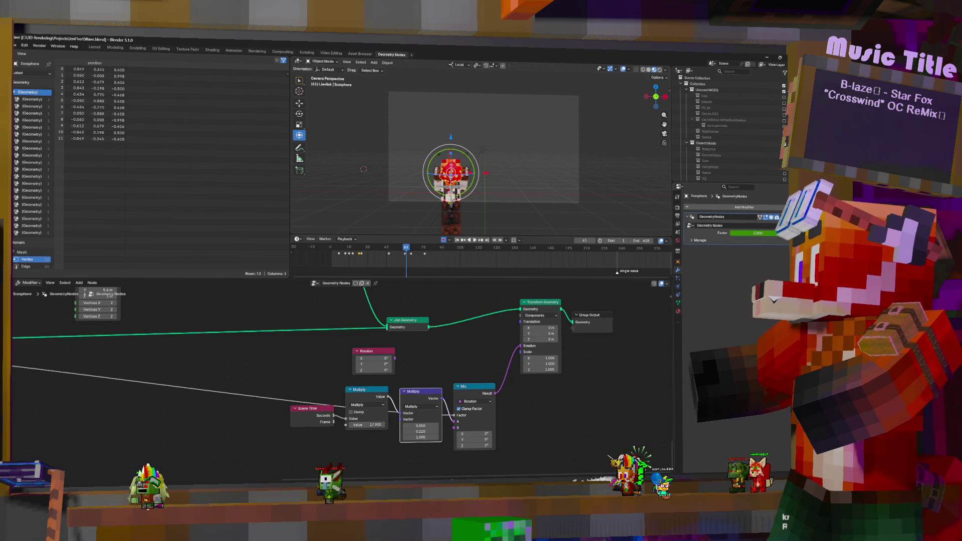
# Key the modifier Factor at 0 on frame 61 and at 1 on frame 62
pyautogui.press('i')
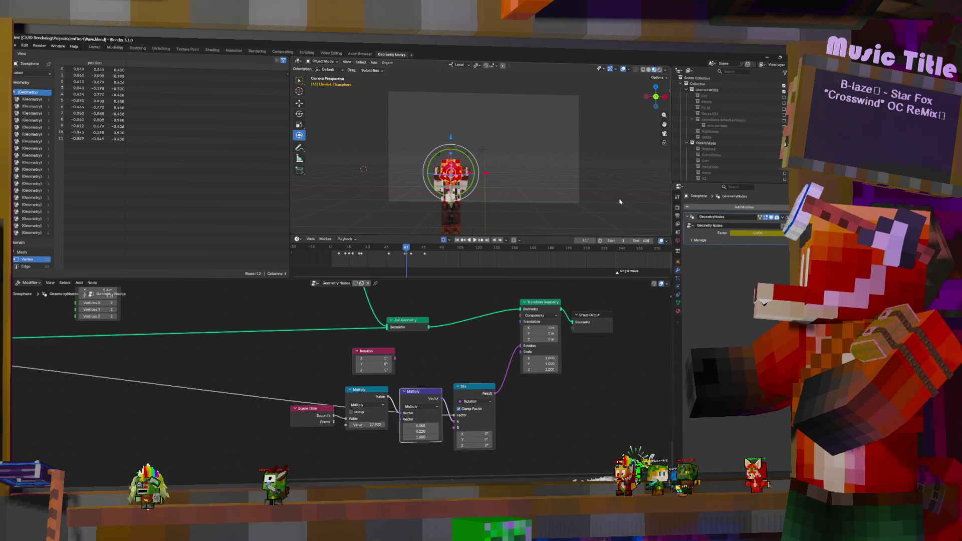
pyautogui.press('Right')
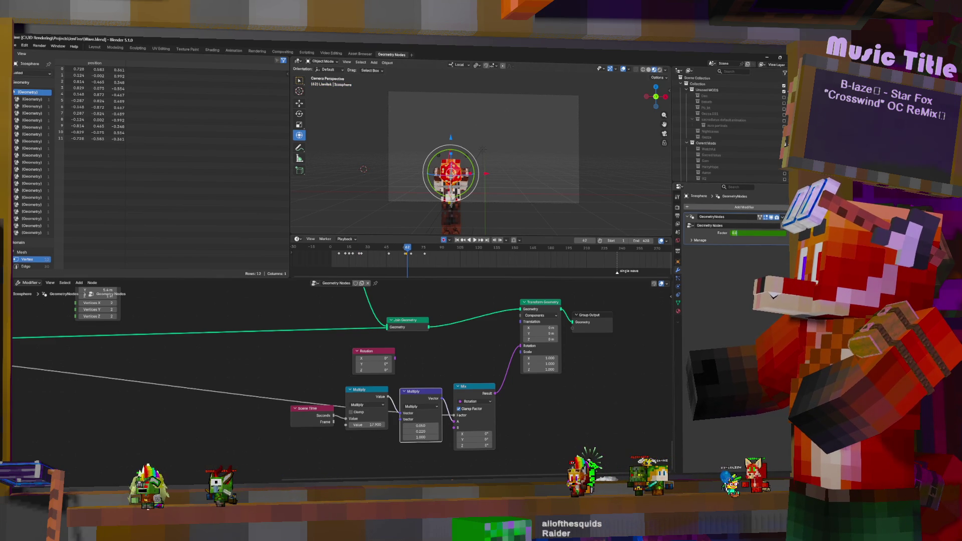
pyautogui.doubleClick(758, 233)
pyautogui.write('1')
pyautogui.press('Return')
pyautogui.press('i')
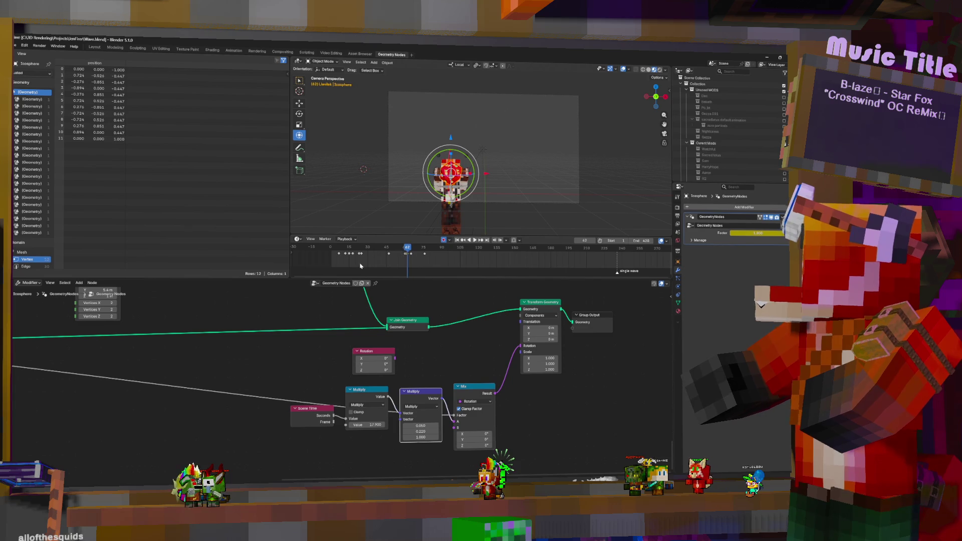
# Replay the animation from the start to check the Factor switch
pyautogui.hotkey('shift', 'Left')
pyautogui.press('space')
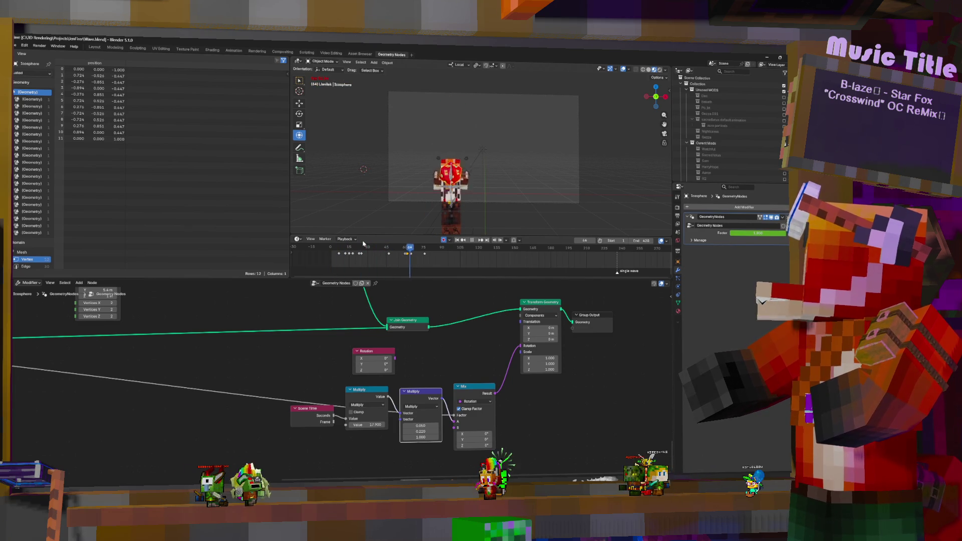
pyautogui.press('space')
pyautogui.scroll(5, 363, 266)
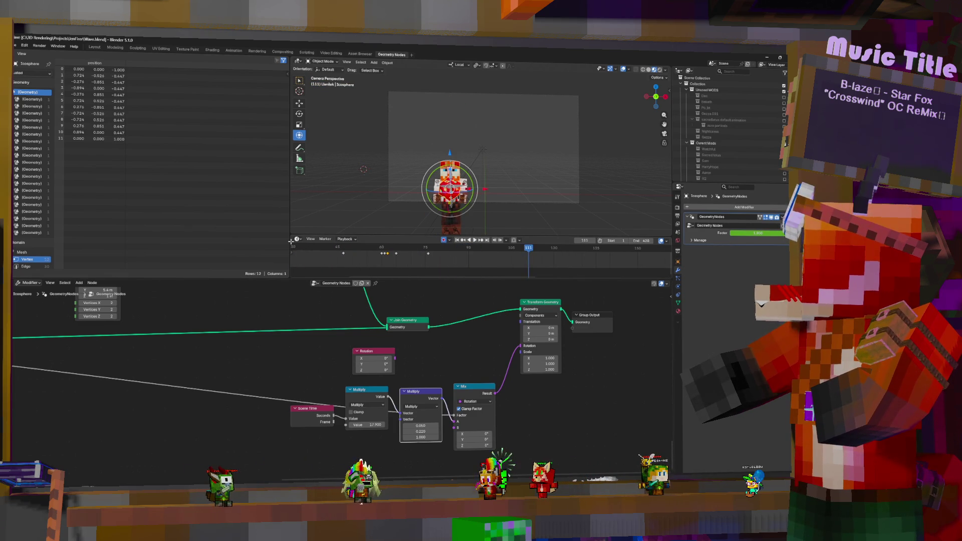
# Enlarge the timeline, expand the orb's action to show its Factor (GeometryNodes) channel, and play from frame 60
pyautogui.click(298, 254)
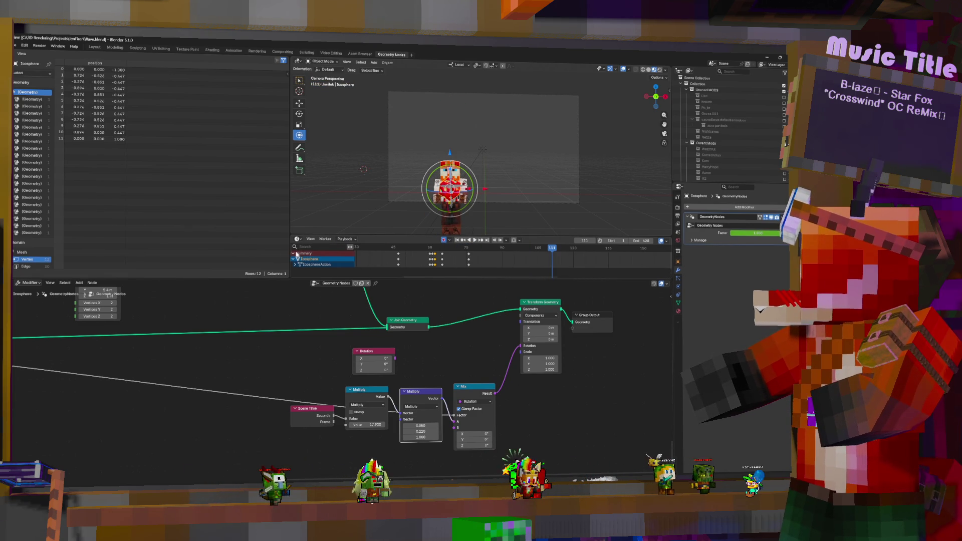
pyautogui.moveTo(321, 235); pyautogui.dragTo(333, 190)
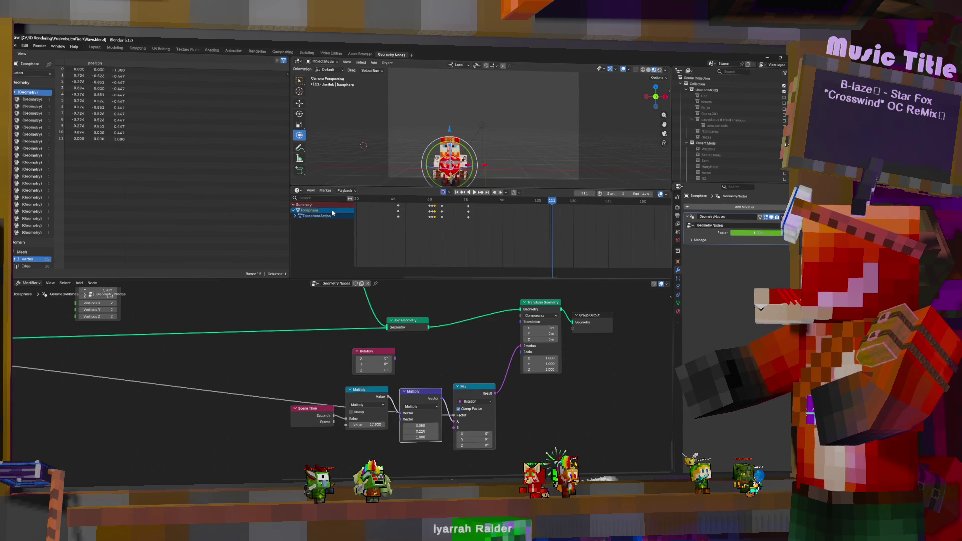
pyautogui.click(295, 216)
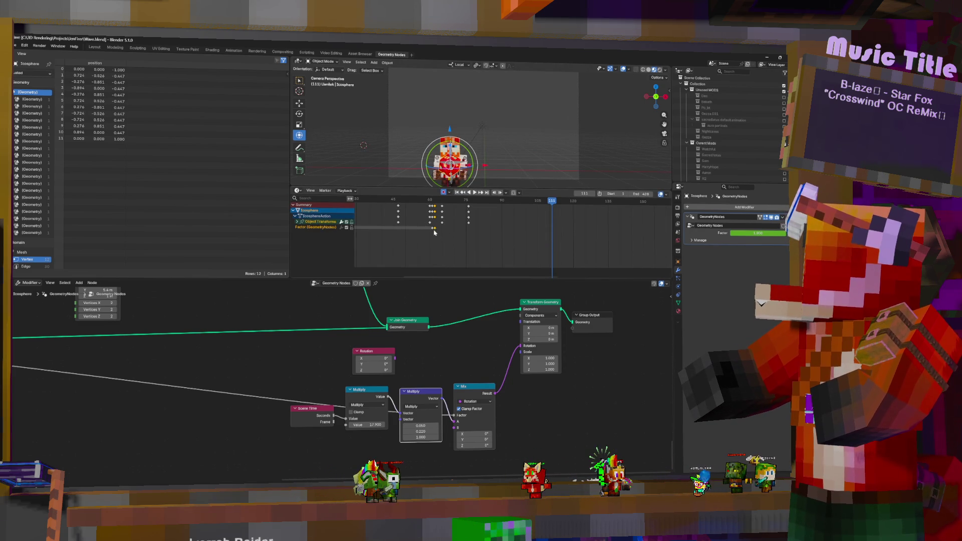
pyautogui.moveTo(406, 240); pyautogui.dragTo(398, 238)
pyautogui.press('space')
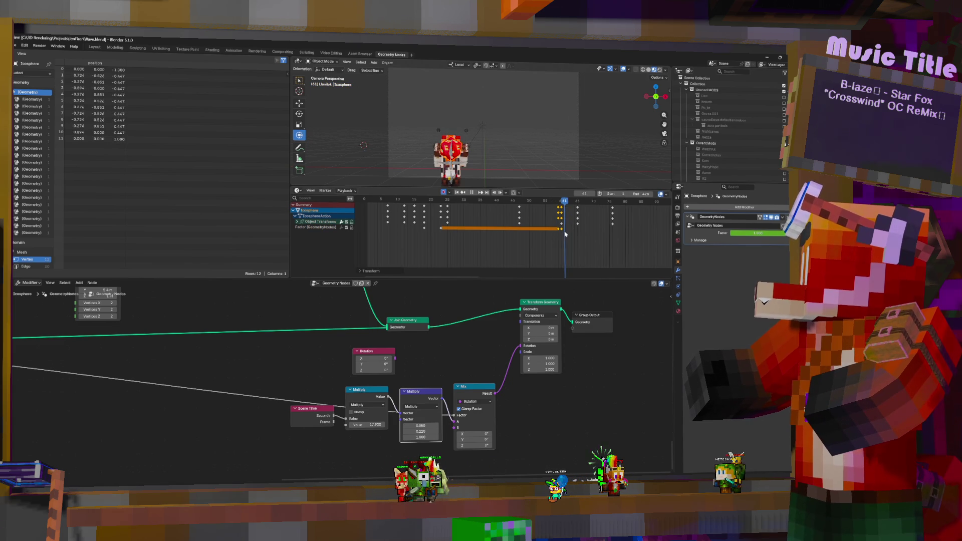
# Play on from about frame 58, stop, and move the orb to key a new location
pyautogui.moveTo(558, 234); pyautogui.dragTo(551, 232)
pyautogui.press('space')
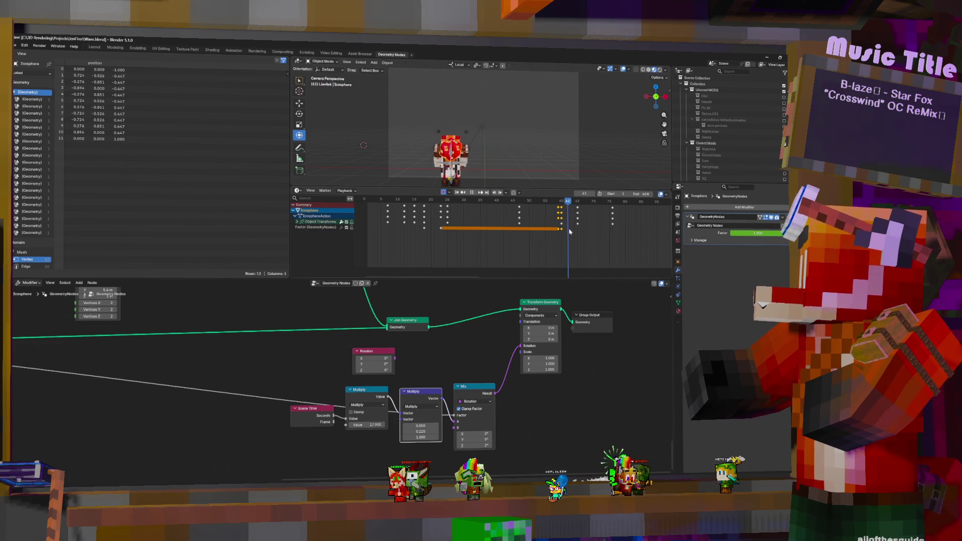
pyautogui.press('space')
pyautogui.press('g')
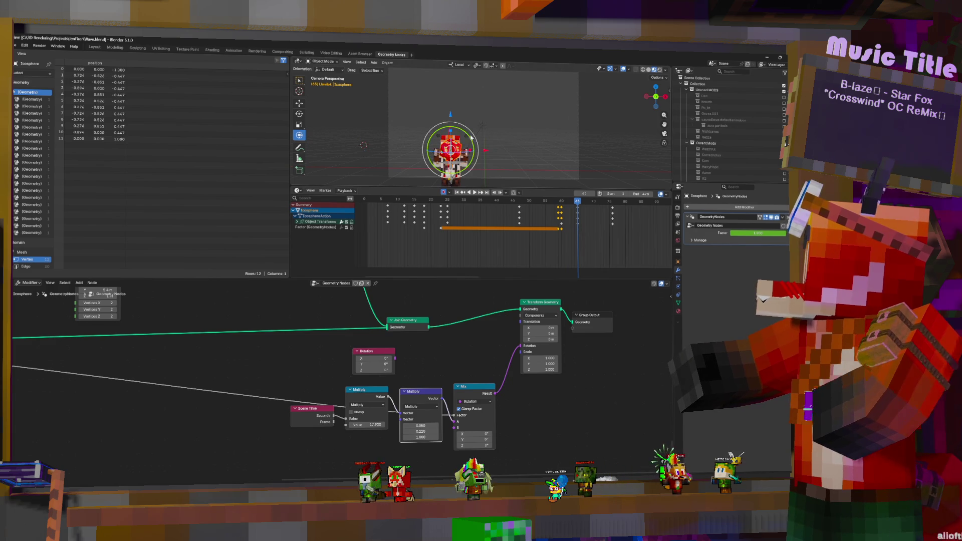
pyautogui.click(471, 141)
# Replay from about frame 58 and move the orb again, keying frame 62
pyautogui.click(559, 220)
pyautogui.press('space')
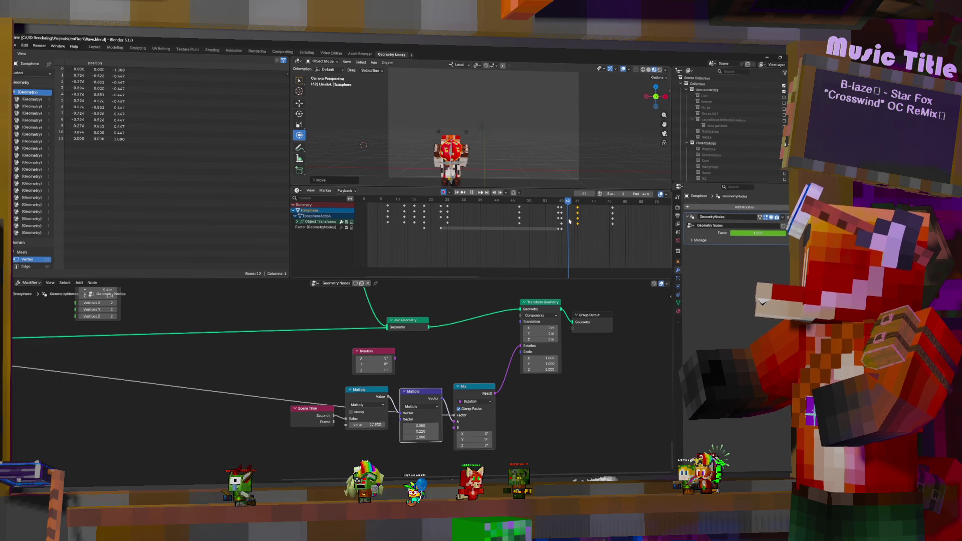
pyautogui.press('g')
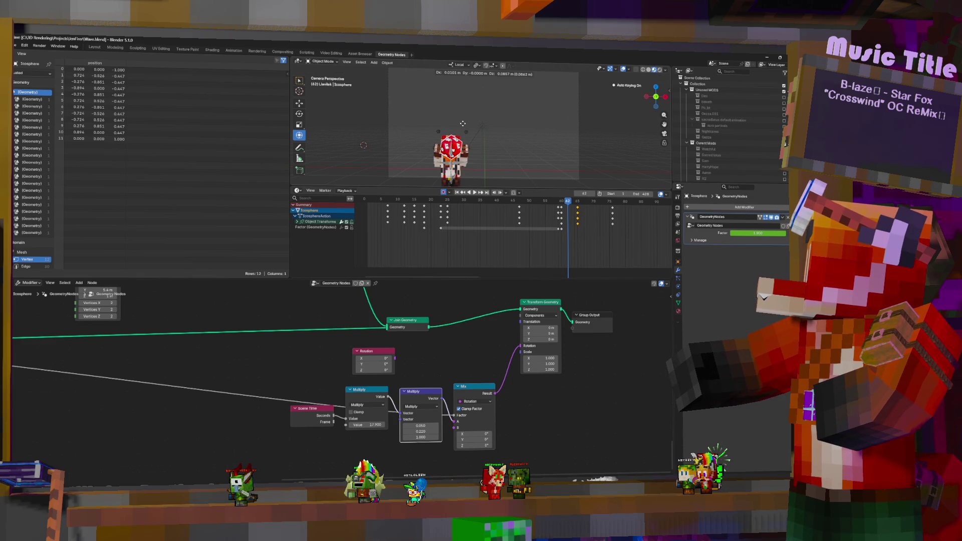
pyautogui.click(462, 124)
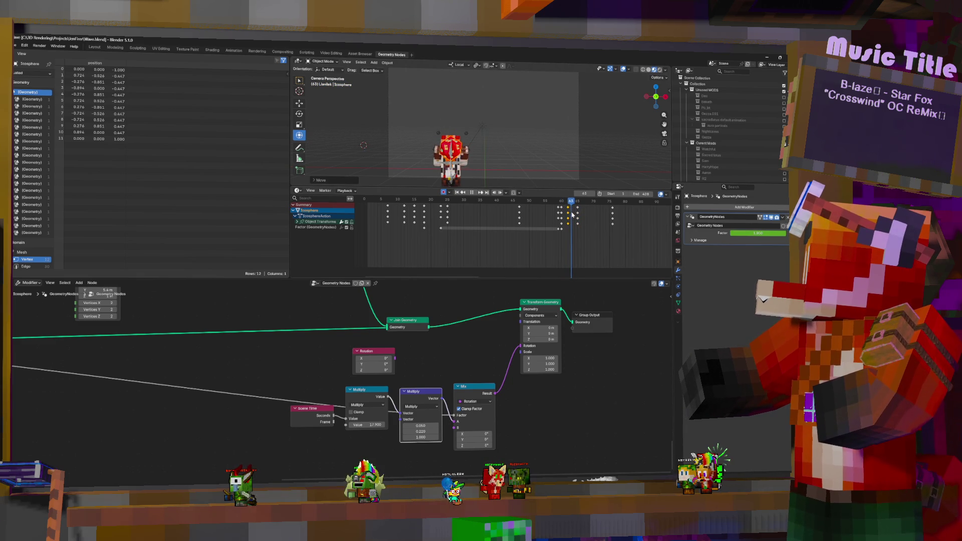
# Select the orb at frame 60 and play back to review its motion
pyautogui.click(562, 220)
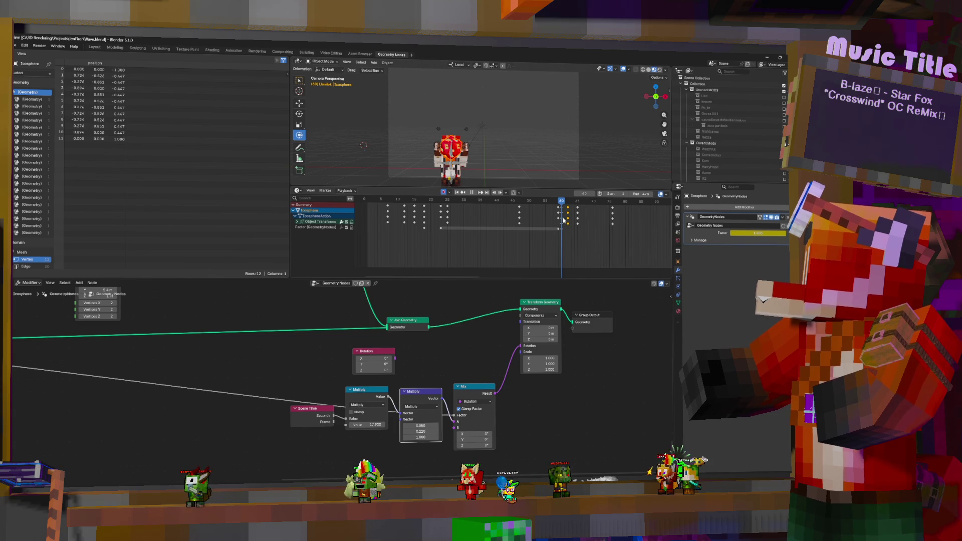
pyautogui.click(451, 148)
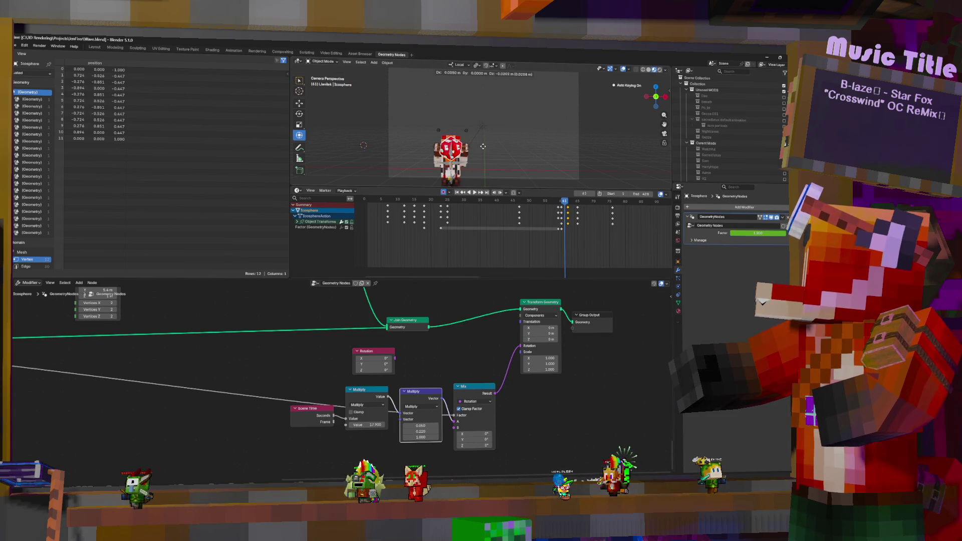
pyautogui.press('space')
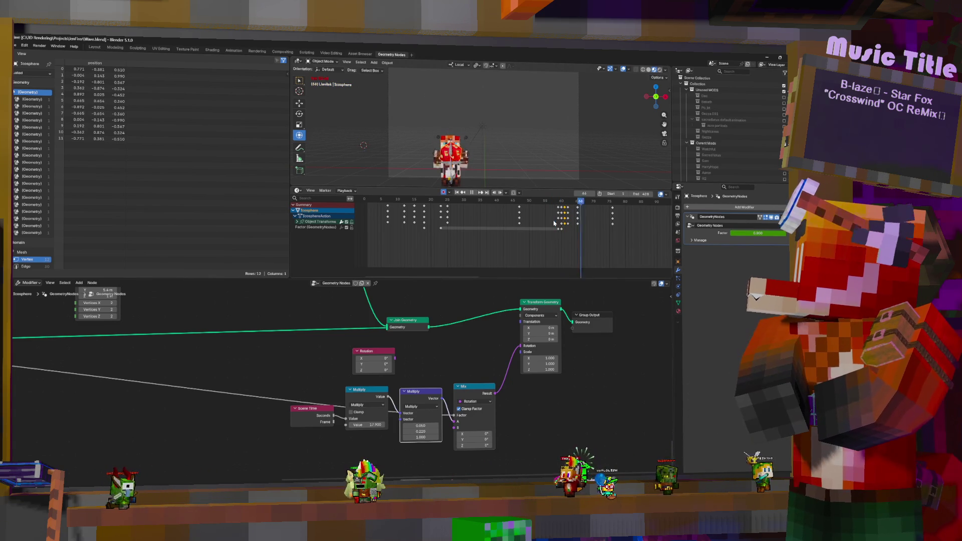
pyautogui.hotkey('shift', 'ctrl', 'space')
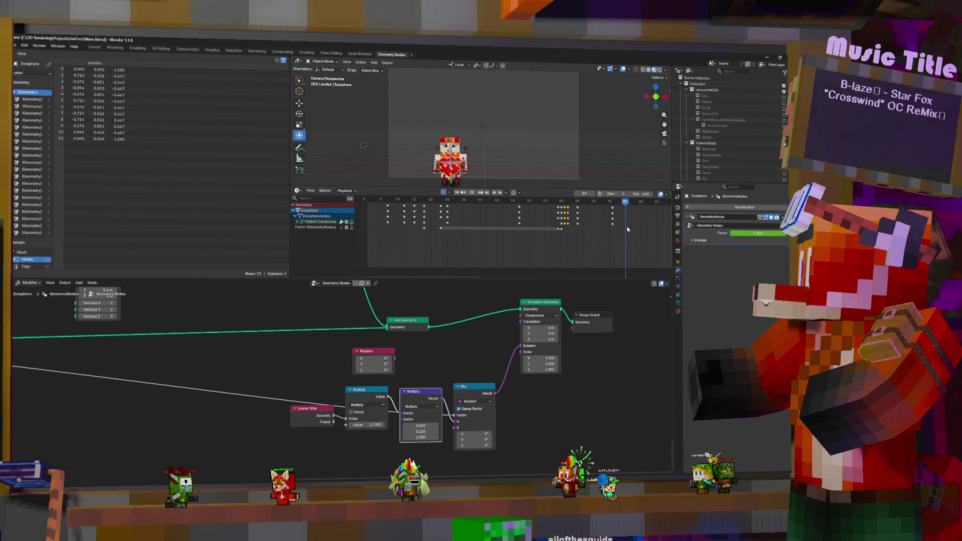
pyautogui.press('Escape')
# Move the orb to a new position at frame 107 and replay to review the keys
pyautogui.moveTo(638, 255); pyautogui.dragTo(469, 226, button='middle')
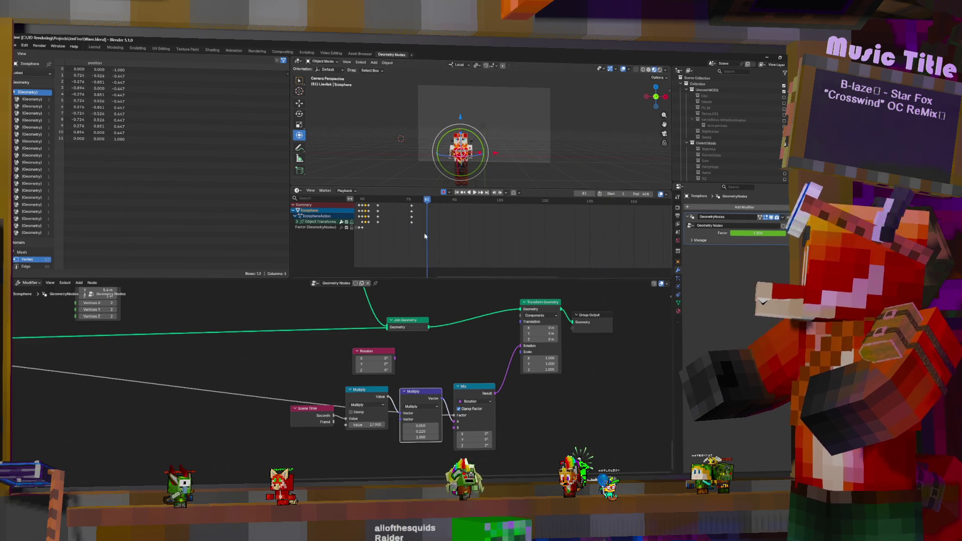
pyautogui.press('space')
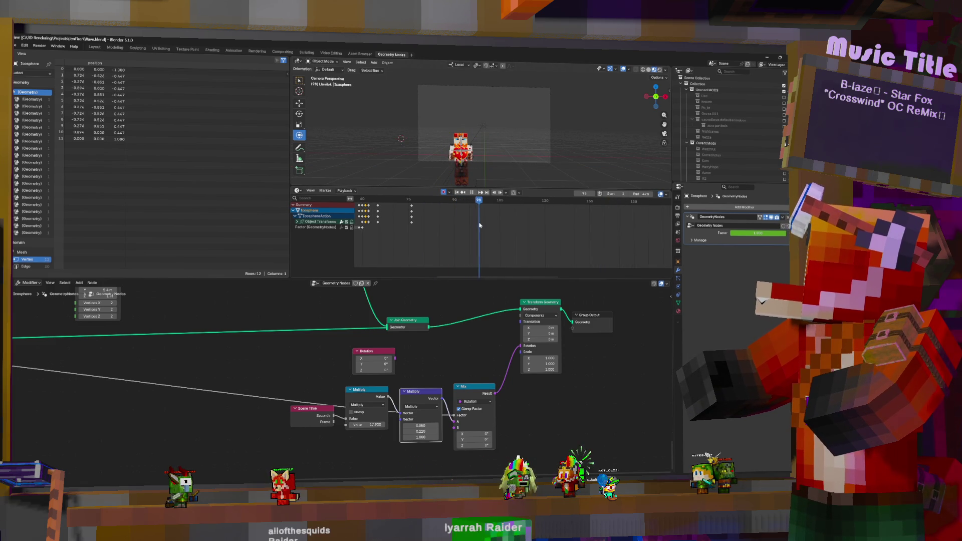
pyautogui.press('space')
pyautogui.press('g')
pyautogui.click(509, 155)
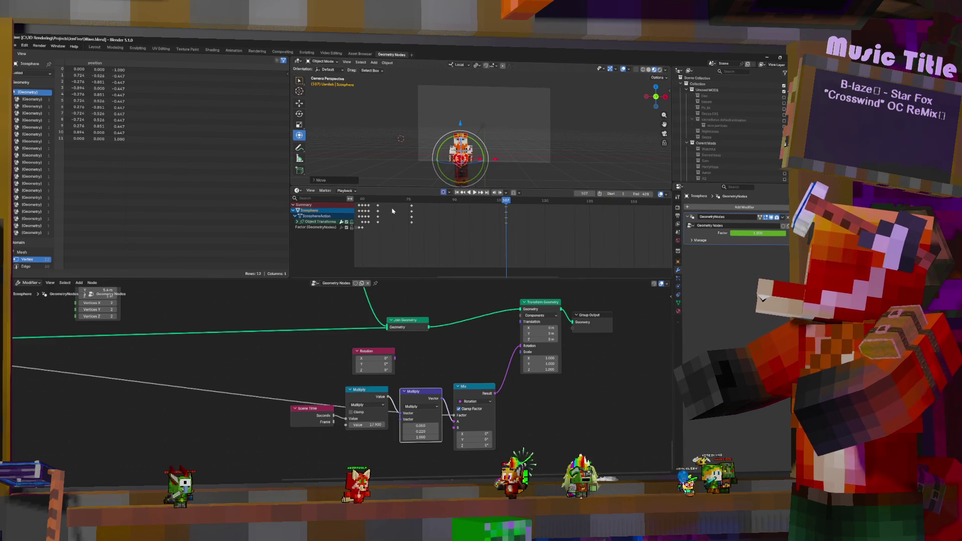
pyautogui.press('space')
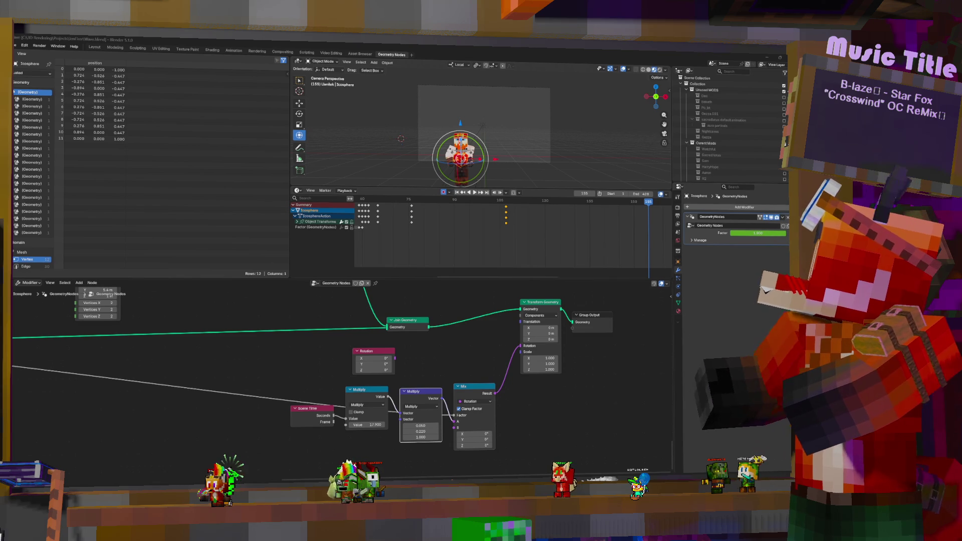
# Select the Minecraft Player Fox, enter Pose Mode, and select both elbow IK bones
pyautogui.click(484, 178)
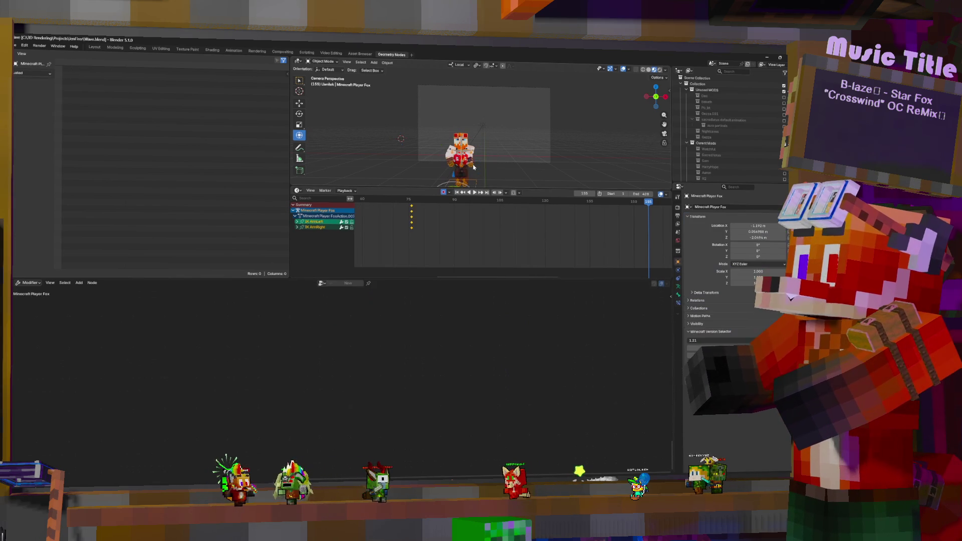
pyautogui.hotkey('ctrl', 'Tab')
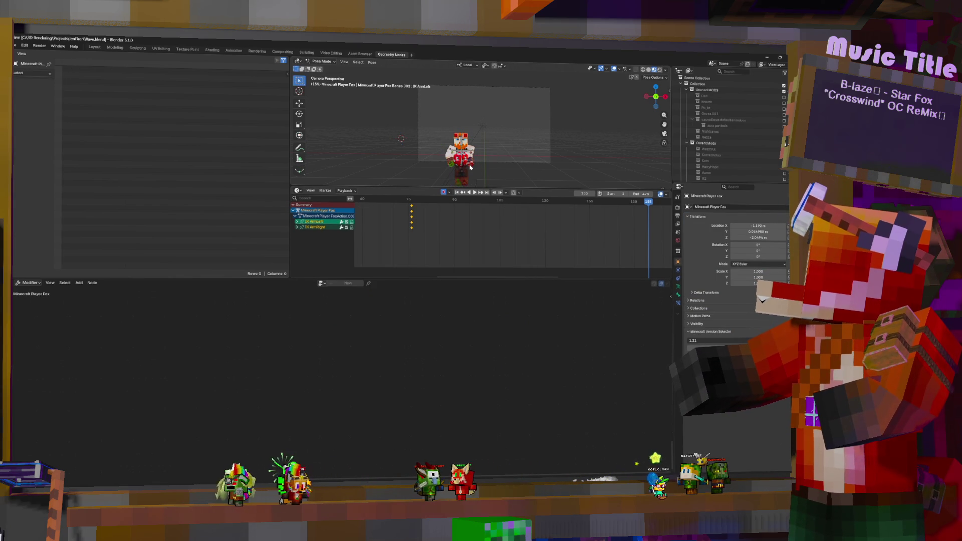
pyautogui.click(491, 164)
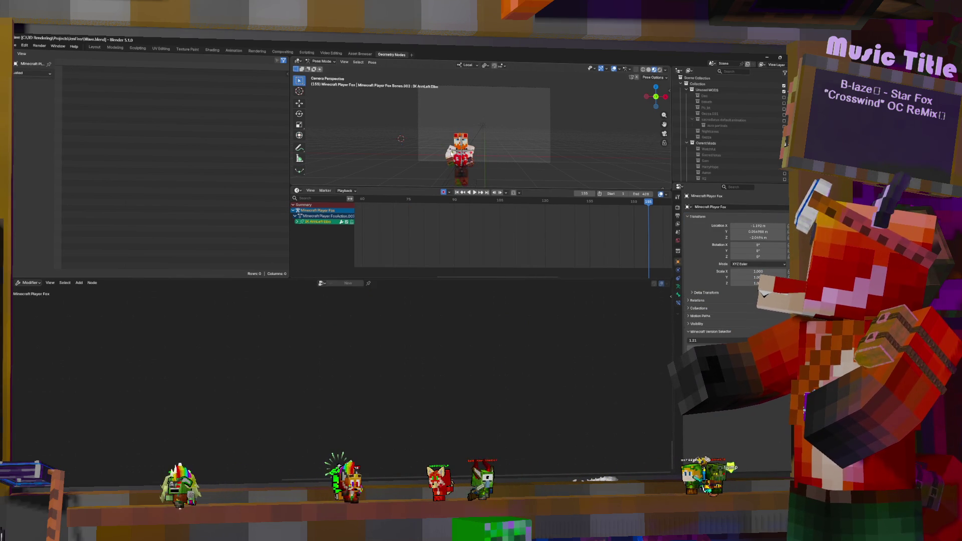
pyautogui.keyDown('shift'); pyautogui.click(512, 162); pyautogui.keyUp('shift')
pyautogui.moveTo(512, 162); pyautogui.dragTo(470, 160, button='middle')
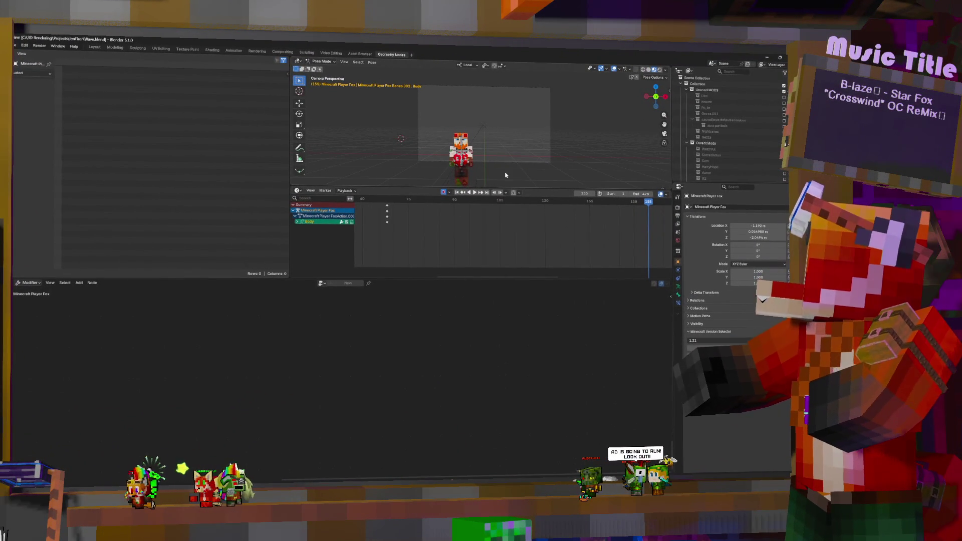
# Select both arm IK bones and play the animation to review the wave
pyautogui.click(470, 163)
pyautogui.keyDown('shift'); pyautogui.click(452, 162); pyautogui.keyUp('shift')
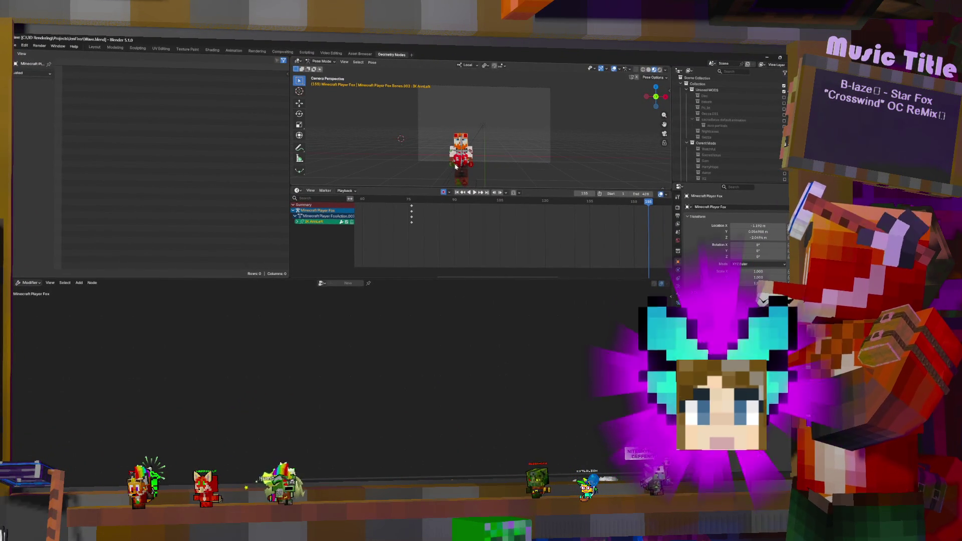
pyautogui.press('space')
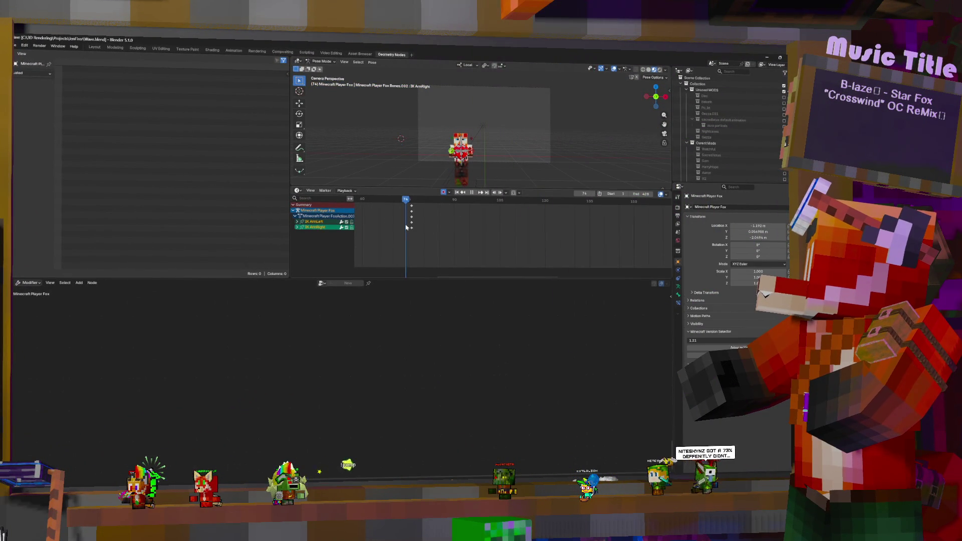
pyautogui.press('space')
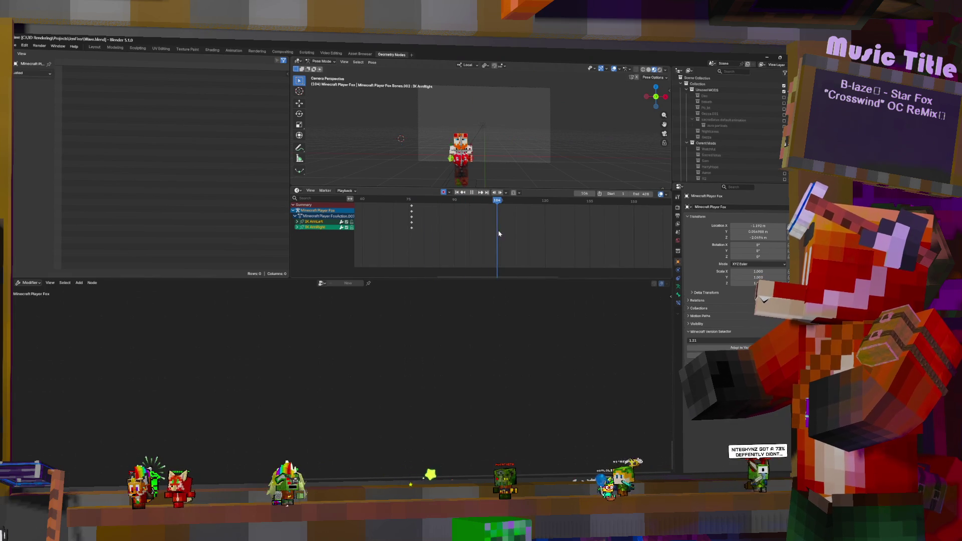
pyautogui.moveTo(456, 138); pyautogui.dragTo(486, 134, button='middle')
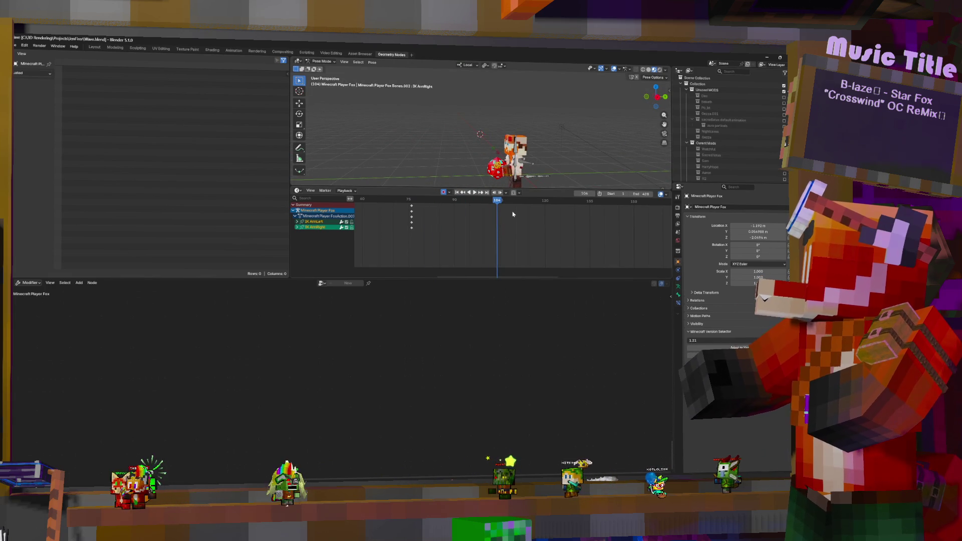
pyautogui.press('space')
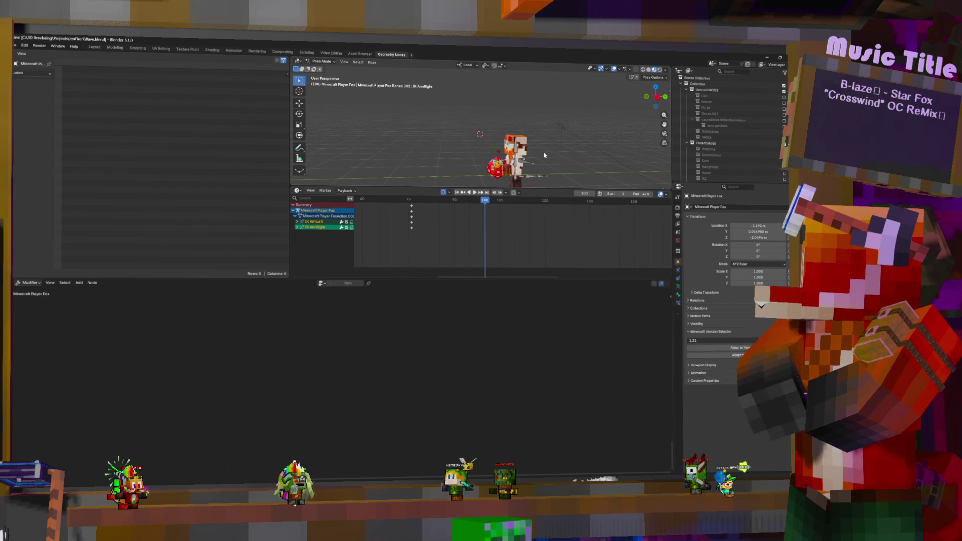
# Drag the single wave keyframes to frame 100 and review the new timing
pyautogui.scroll(-7, 518, 236)
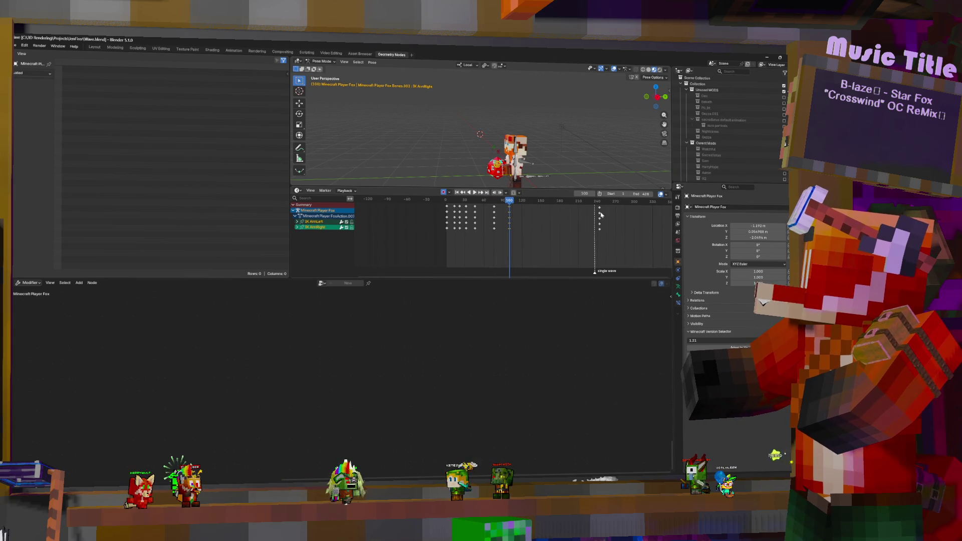
pyautogui.moveTo(600, 215); pyautogui.dragTo(509, 215)
pyautogui.press('space')
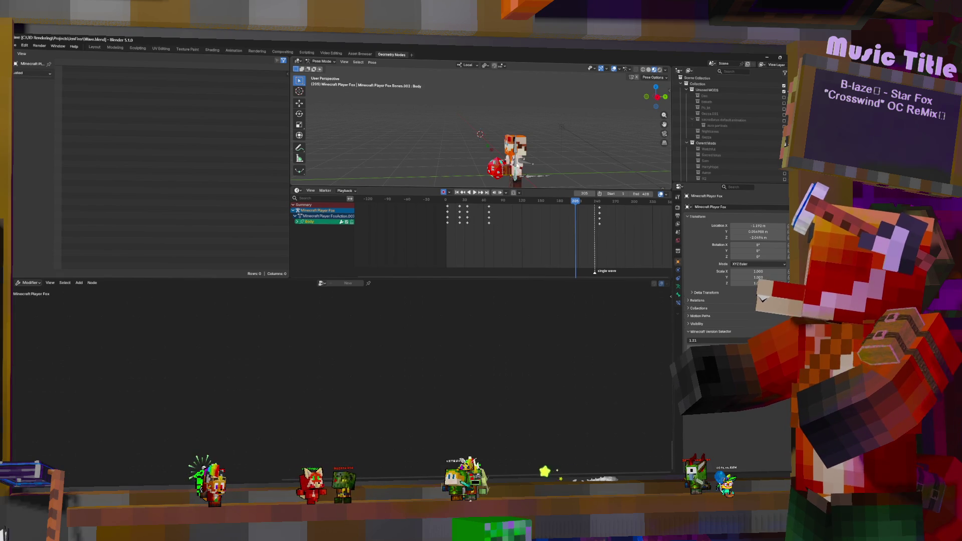
pyautogui.moveTo(631, 161); pyautogui.dragTo(574, 162, button='middle')
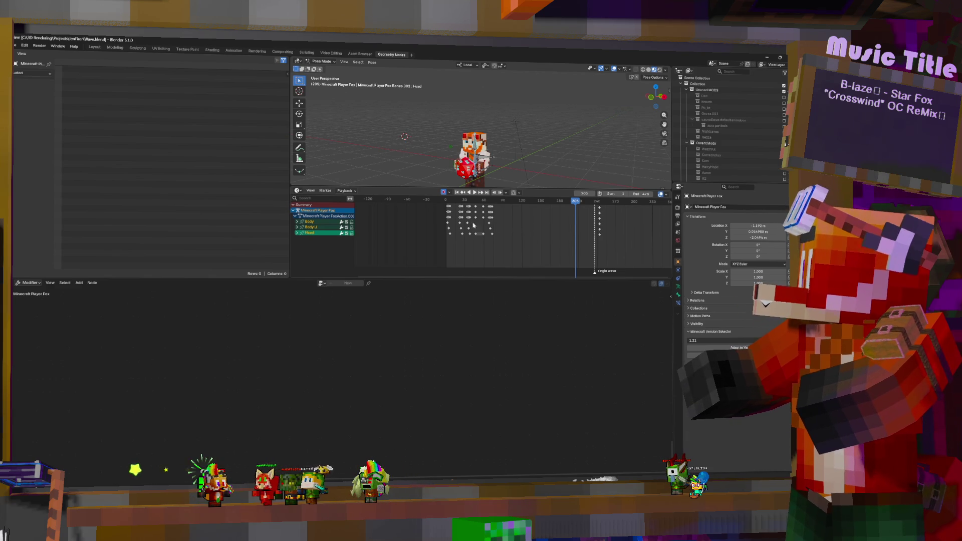
# Replay from the start, then return to Object Mode with the d20 orb active
pyautogui.hotkey('shift', 'Left')
pyautogui.press('space')
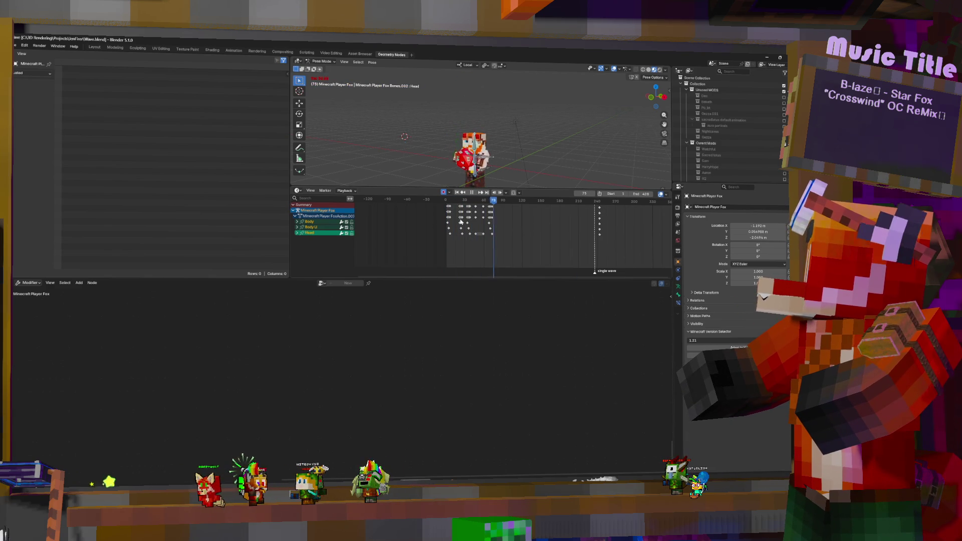
pyautogui.hotkey('ctrl', 'Tab')
pyautogui.click(474, 174)
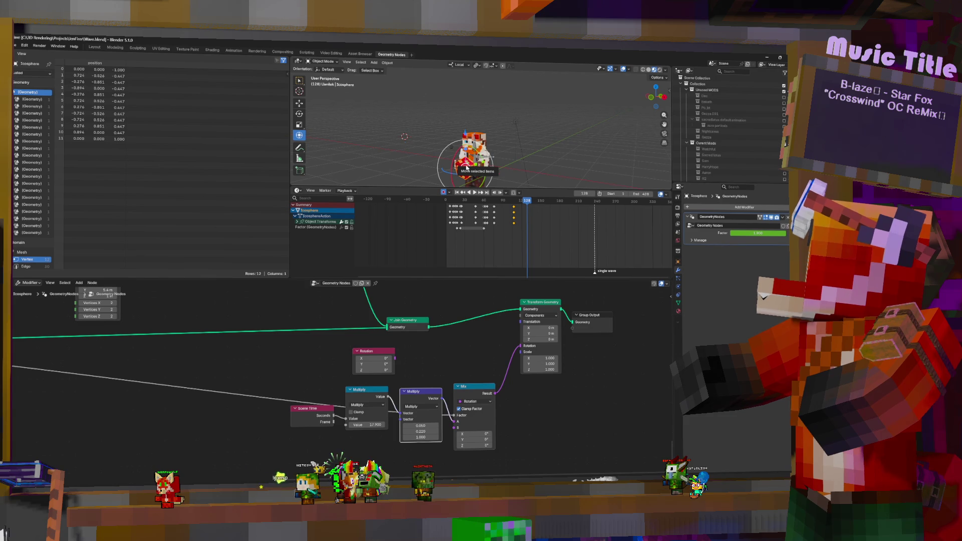
# Frame the orb, stop at frame 60, and expand Object Transforms into per-axis scale, location, rotation channels
pyautogui.press('KP_Decimal')
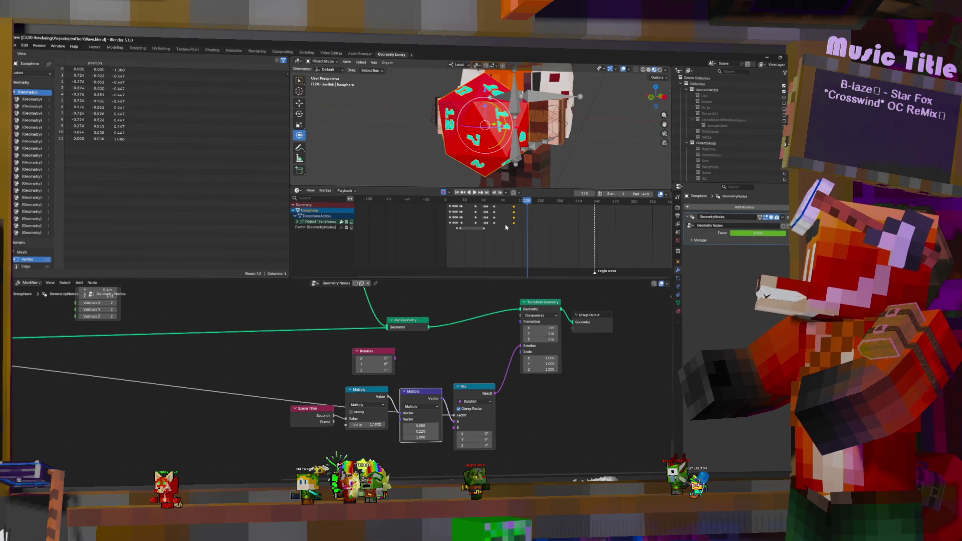
pyautogui.scroll(-1, 506, 227)
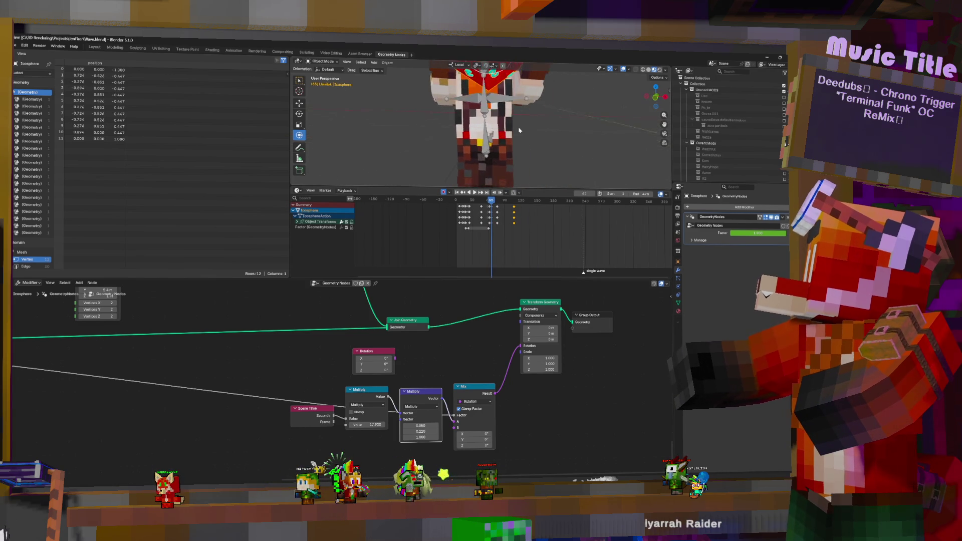
pyautogui.scroll(8, 404, 241)
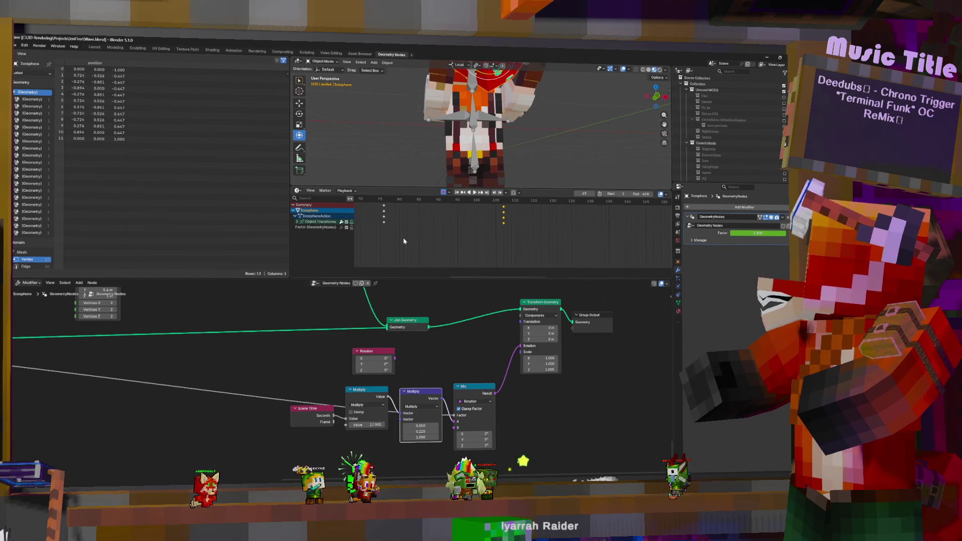
pyautogui.hscroll(-5, 404, 241)
pyautogui.click(532, 224)
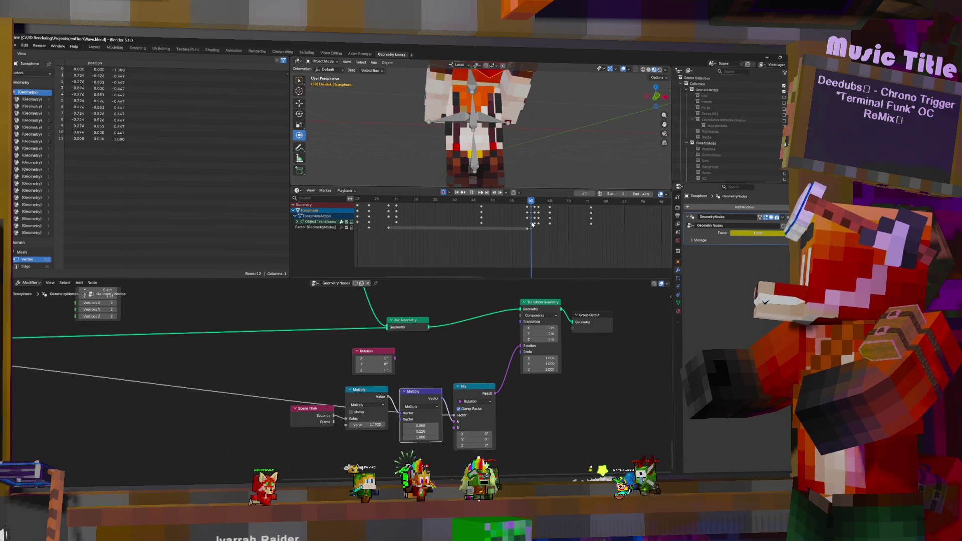
pyautogui.press('space')
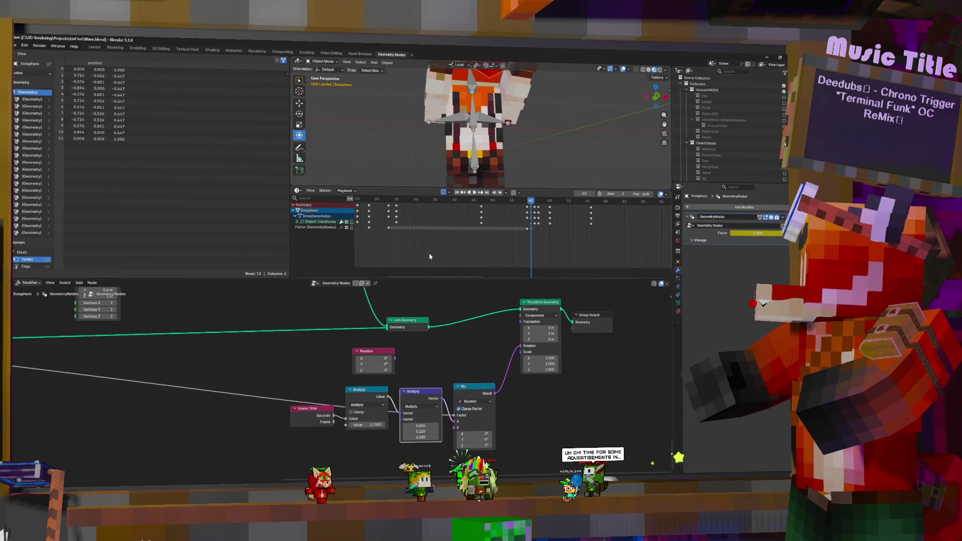
pyautogui.click(297, 222)
pyautogui.moveTo(565, 243); pyautogui.dragTo(541, 224, button='middle')
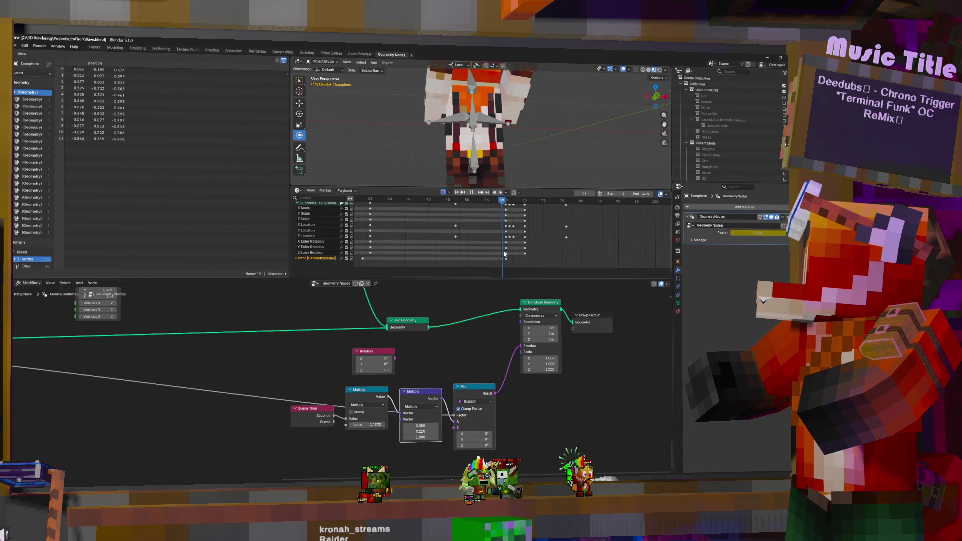
# Delete the orb's Euler Rotation keyframes from around frames 59–64
pyautogui.hotkey('shift', 'ctrl', 'space')
pyautogui.press('space')
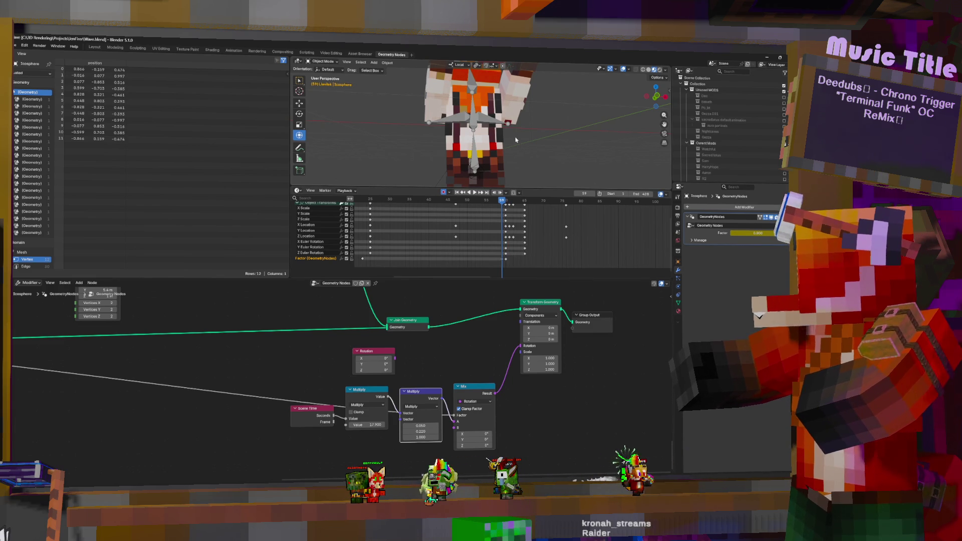
pyautogui.press('a')
pyautogui.hotkey('alt', 'a')
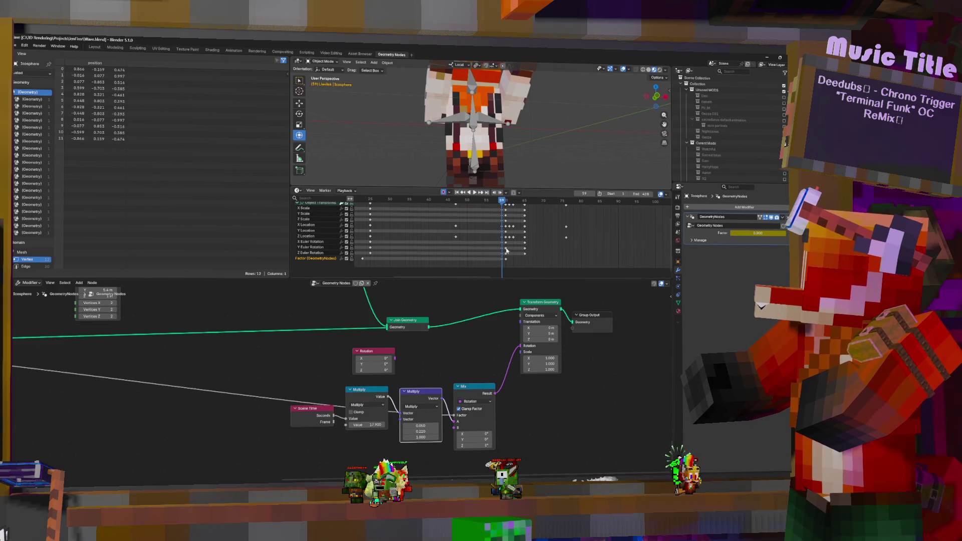
pyautogui.press('space')
pyautogui.press('space')
pyautogui.click(524, 248)
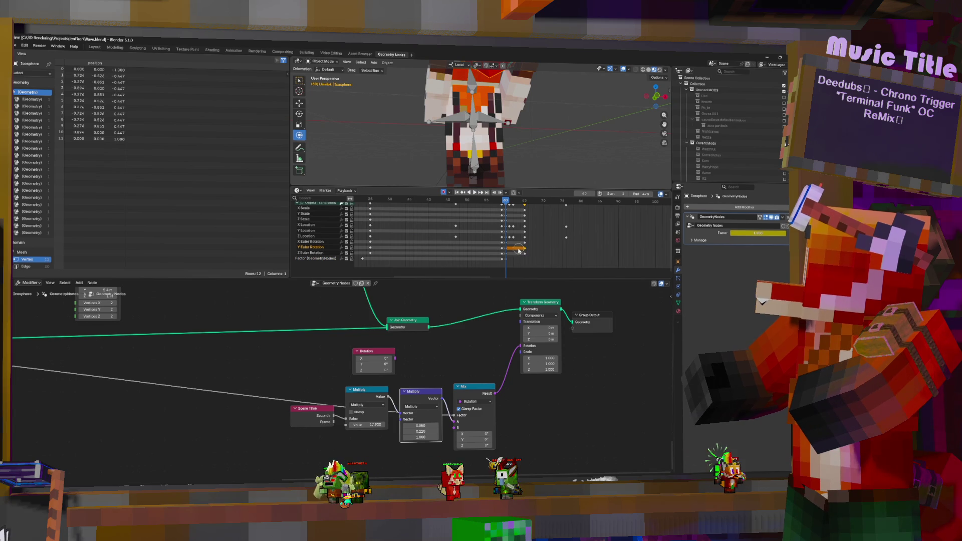
pyautogui.doubleClick(512, 249)
pyautogui.keyDown('ctrl'); pyautogui.click(499, 250); pyautogui.keyUp('ctrl')
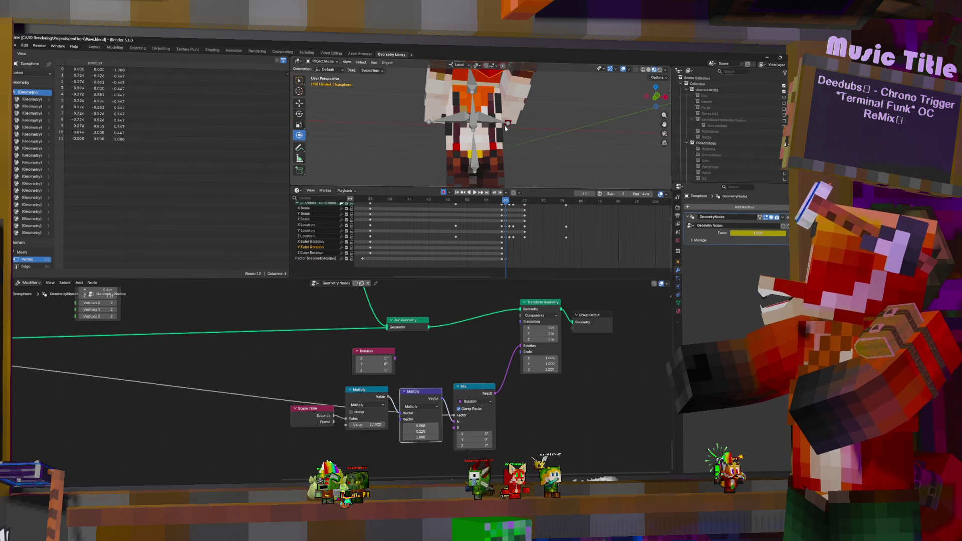
pyautogui.press('Delete')
# Frame the d20 orb and trackball-rotate it so its 20 face points to the front
pyautogui.press('KP_Decimal')
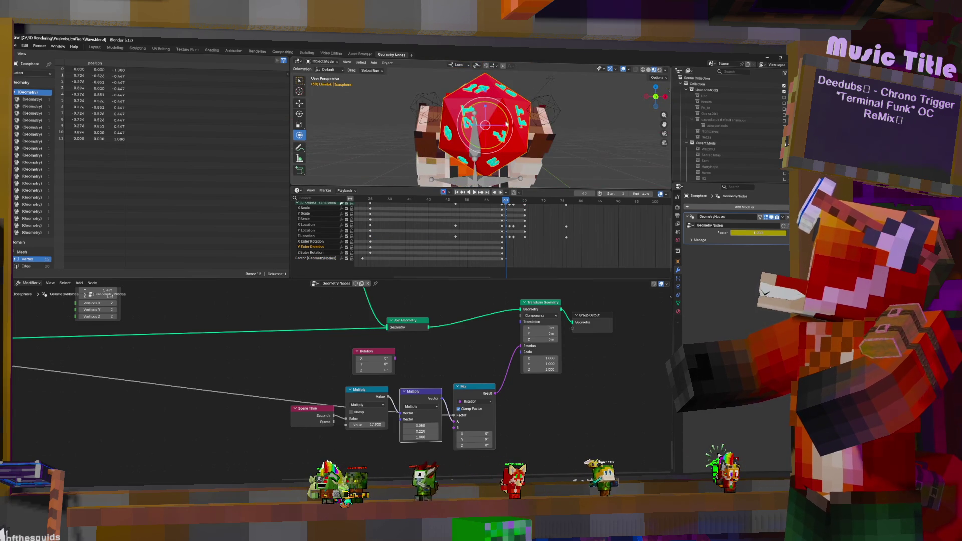
pyautogui.moveTo(495, 116); pyautogui.dragTo(536, 99)
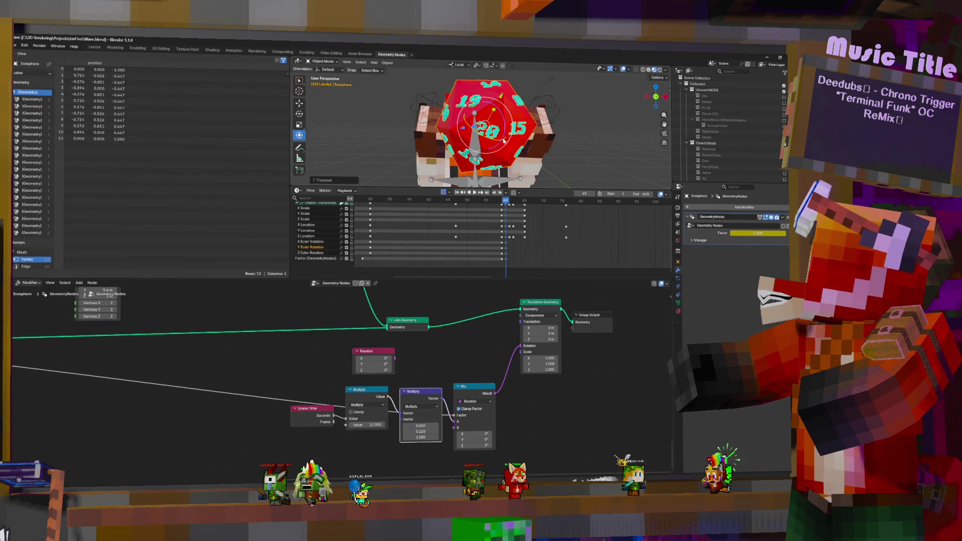
pyautogui.moveTo(536, 100)
pyautogui.mouseDown(button='middle')
pyautogui.moveTo(564, 143)
pyautogui.moveTo(512, 142)
pyautogui.mouseUp(button='middle')
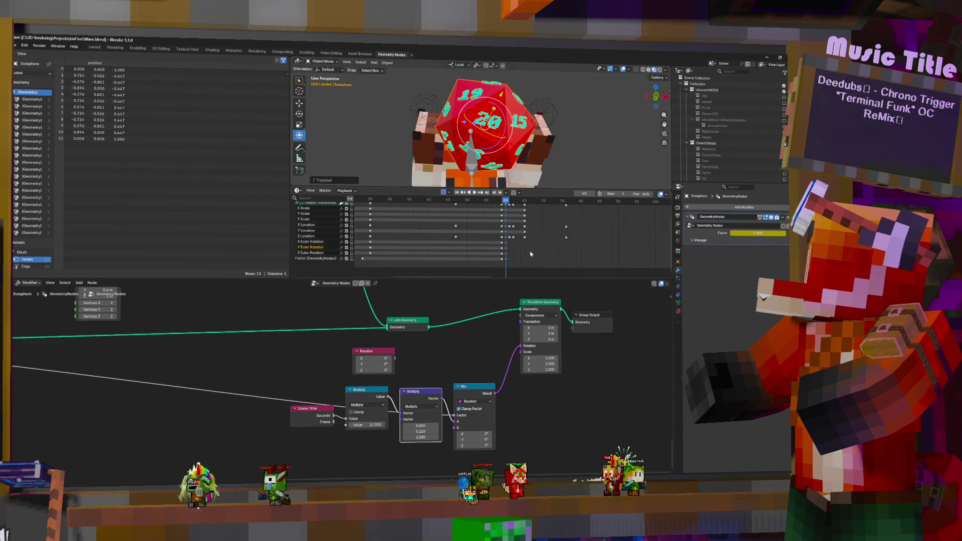
# View through the scene camera during playback and make the fox rig's Head bone active
pyautogui.press('space')
pyautogui.press('KP_0')
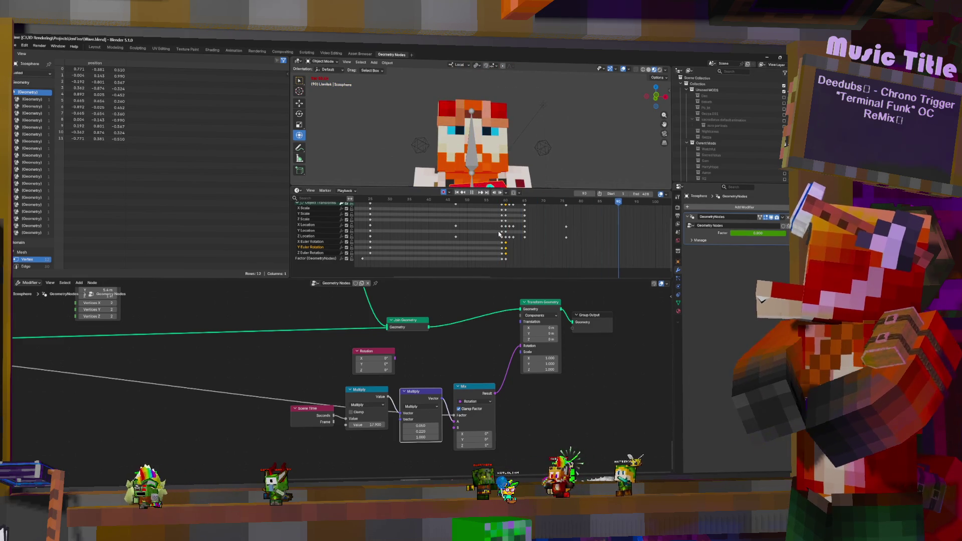
pyautogui.scroll(-3, 524, 145)
pyautogui.scroll(2, 477, 155)
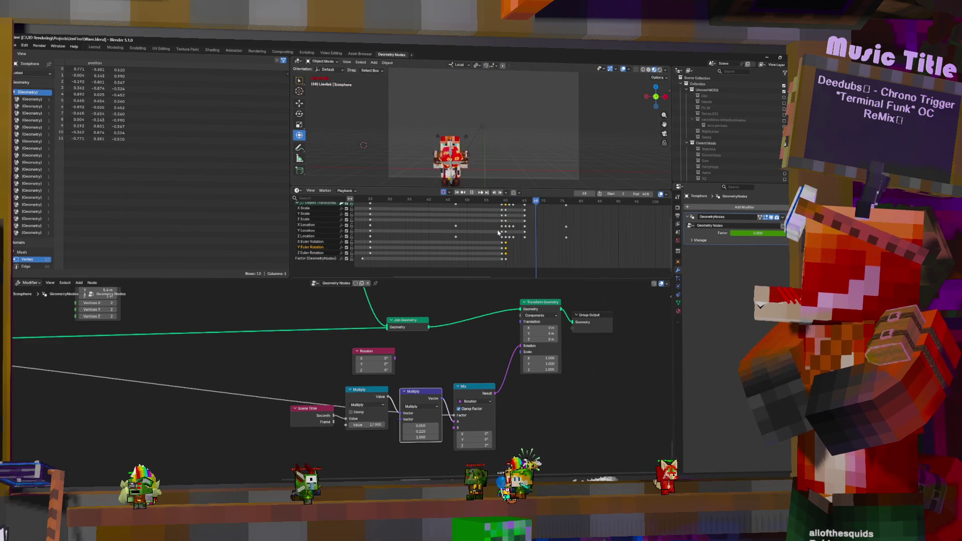
pyautogui.press('space')
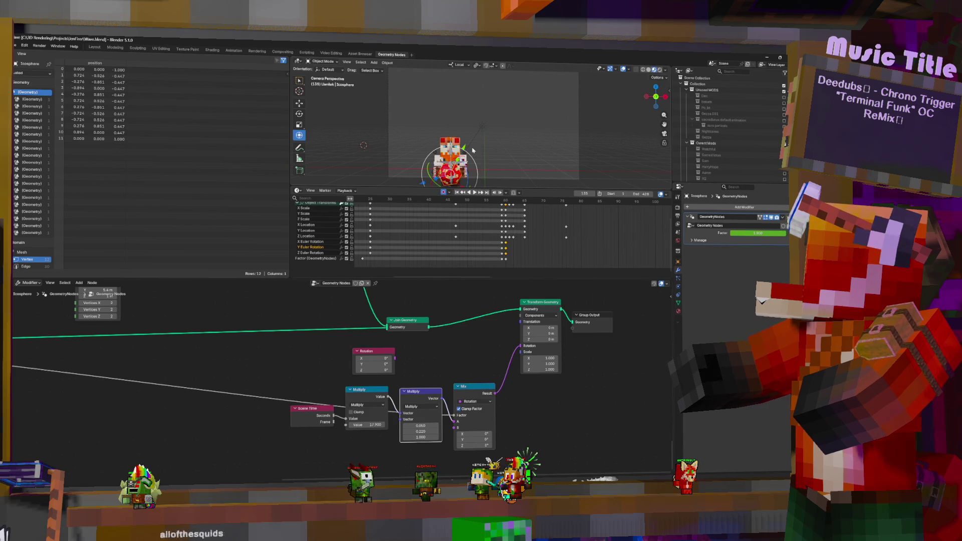
pyautogui.click(450, 165)
pyautogui.click(449, 153)
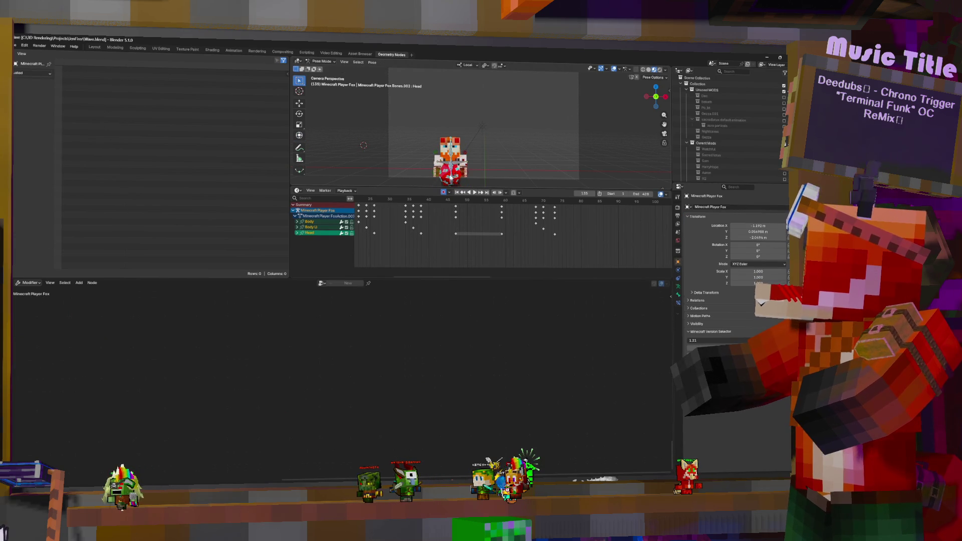
pyautogui.keyDown('shift'); pyautogui.click(452, 149); pyautogui.keyUp('shift')
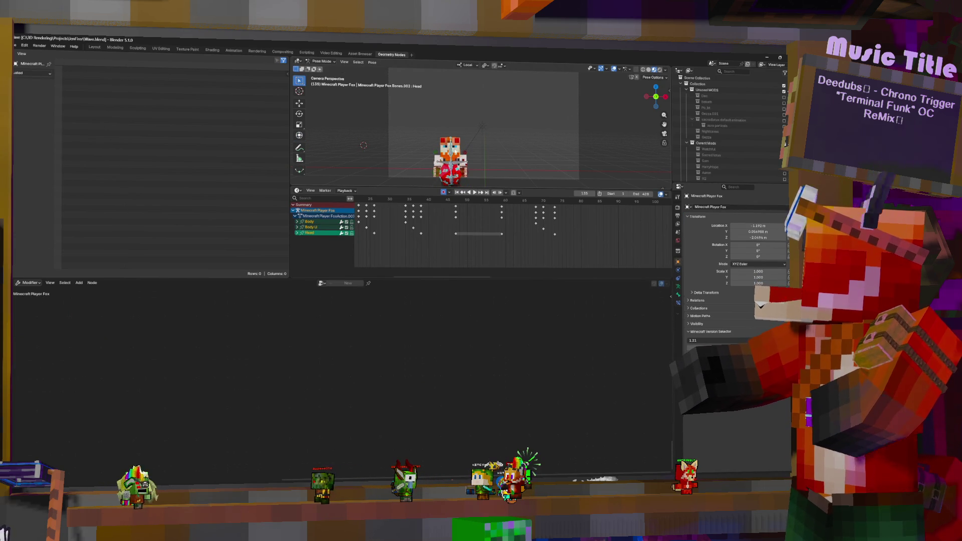
# Enable and show the Watchful collection
pyautogui.scroll(-3, 533, 231)
pyautogui.hotkey('shift', 'ctrl', 'space')
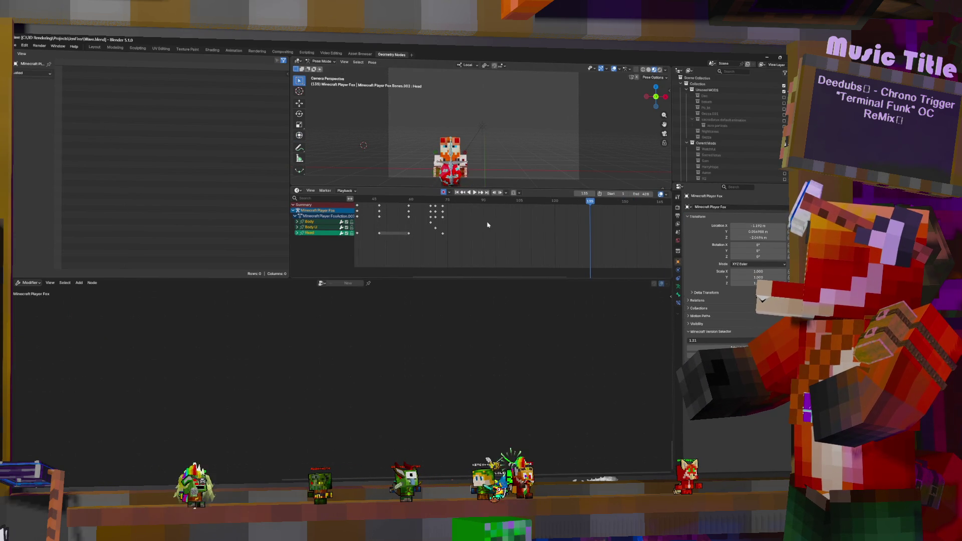
pyautogui.press('space')
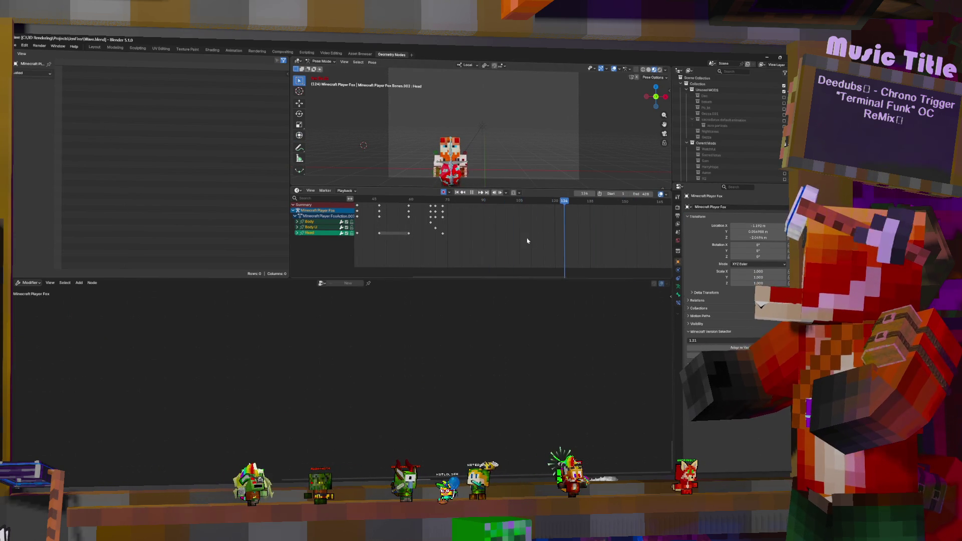
pyautogui.scroll(-2, 717, 135)
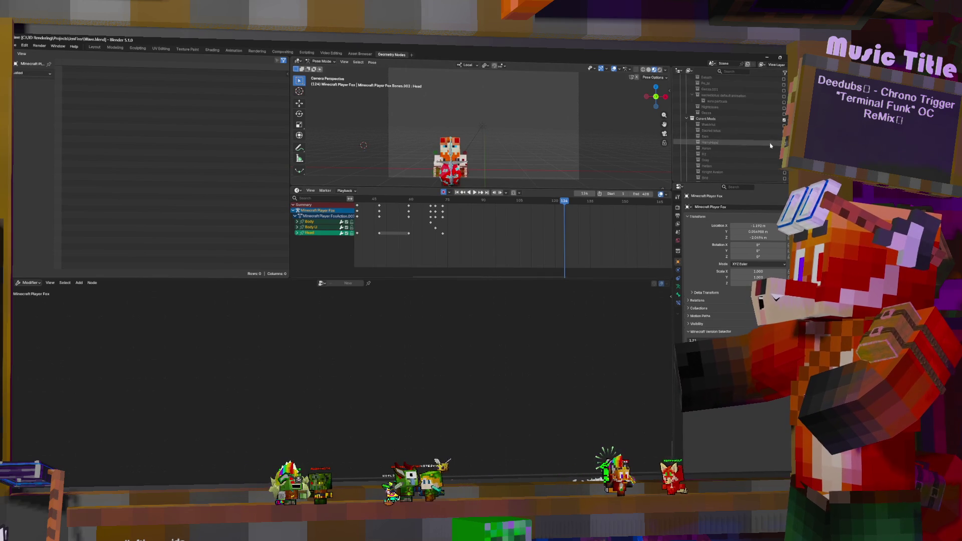
pyautogui.click(785, 125)
# Key a trackball tilt of the Head bone at frame 161 and replay it
pyautogui.press('space')
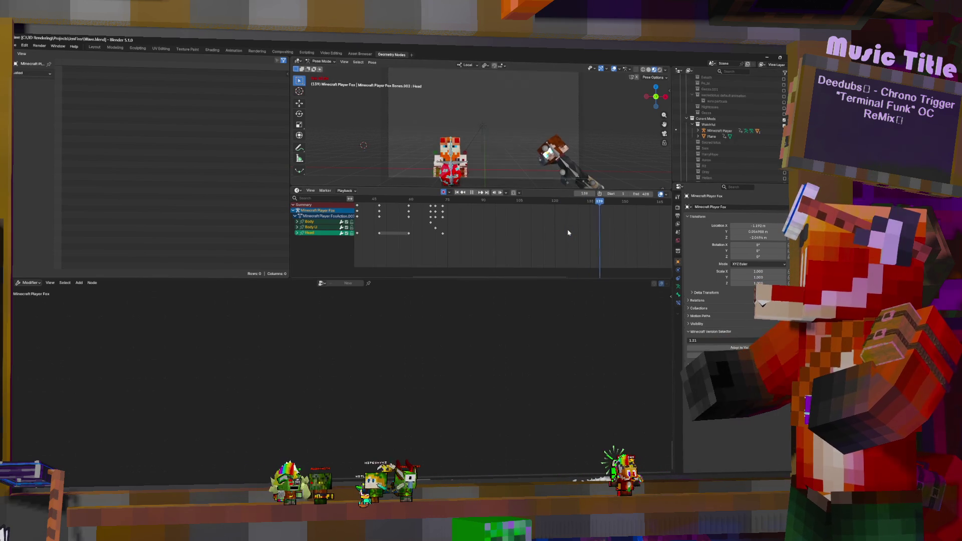
pyautogui.press('KP_Decimal')
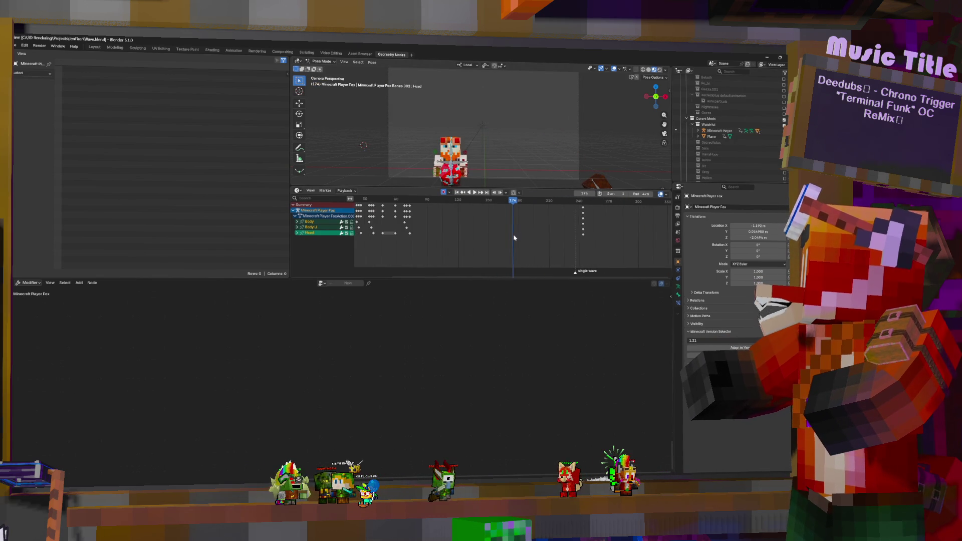
pyautogui.moveTo(514, 238); pyautogui.dragTo(500, 232)
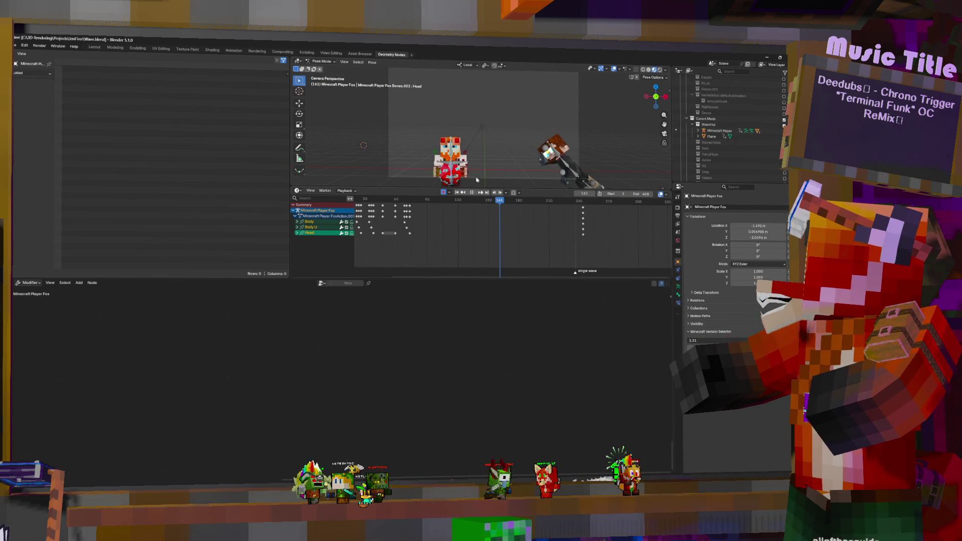
pyautogui.press('r')
pyautogui.press('r')
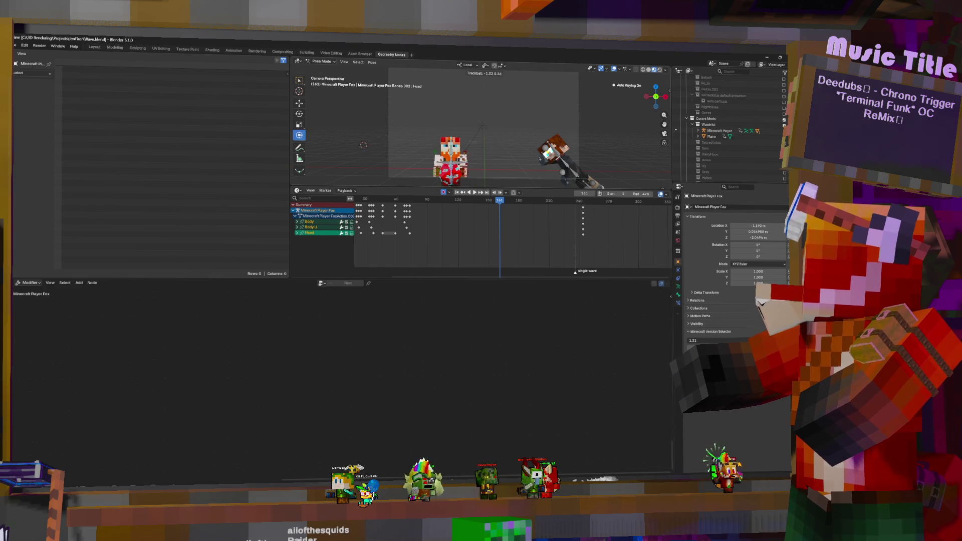
pyautogui.click(469, 155)
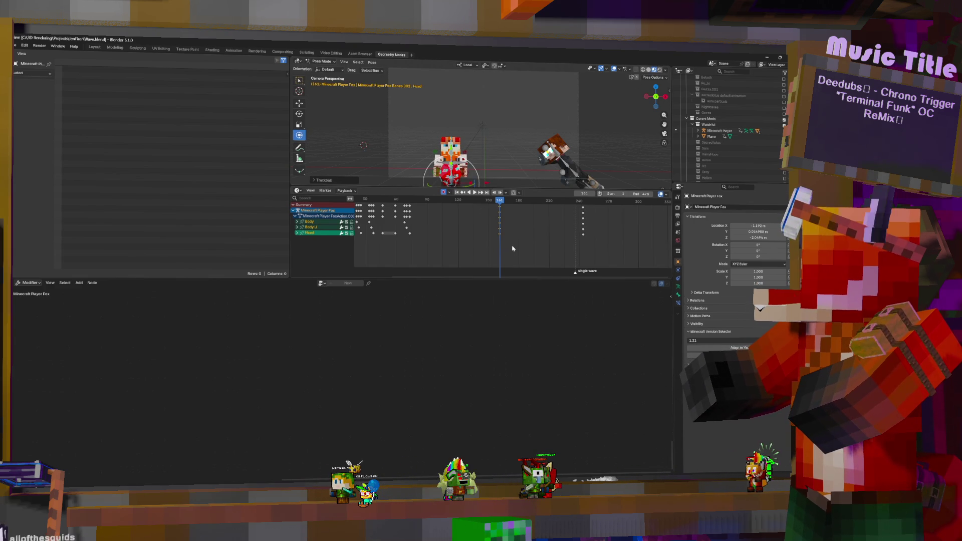
pyautogui.press('space')
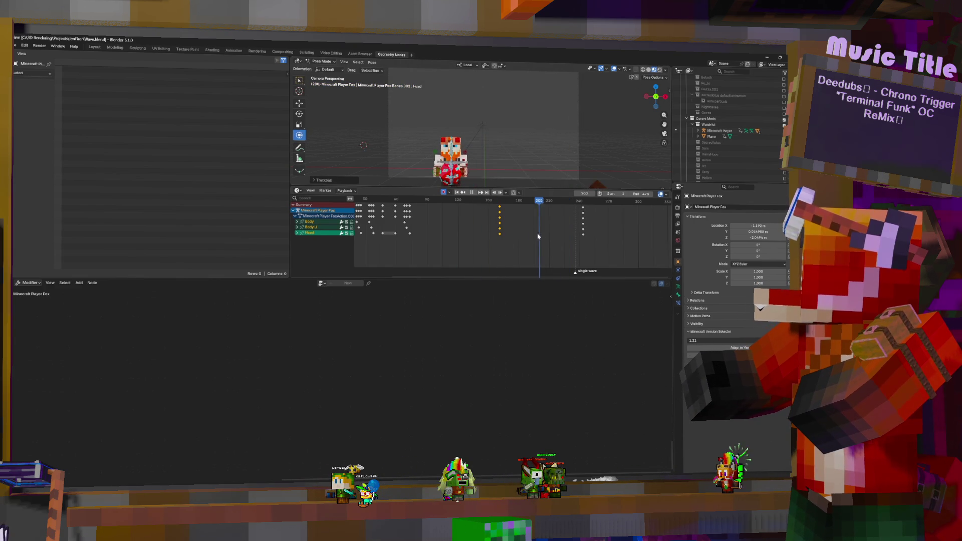
pyautogui.moveTo(520, 237); pyautogui.dragTo(434, 235)
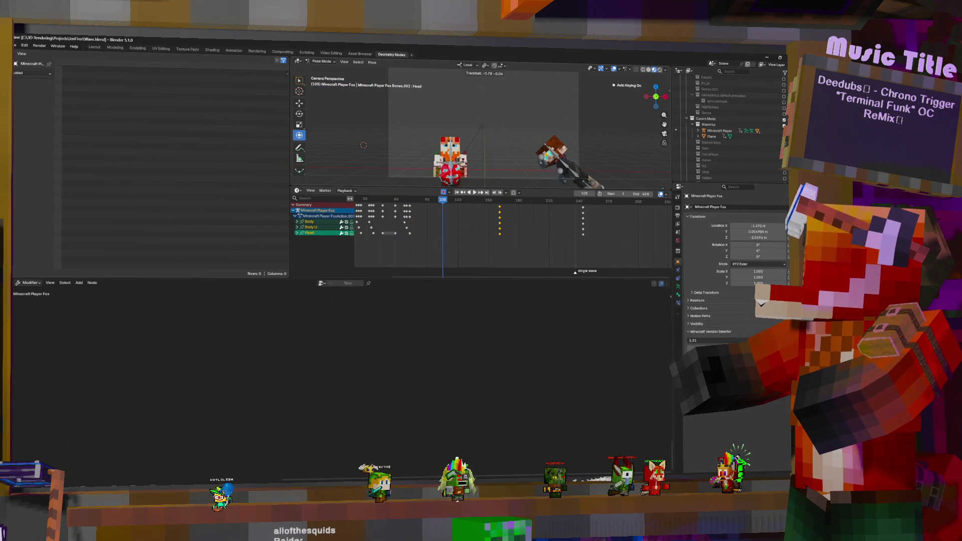
# Trackball-rotate the Head bone at frame 105 to key a head tilt
pyautogui.press('space')
pyautogui.press('r')
pyautogui.press('r')
pyautogui.click(455, 182)
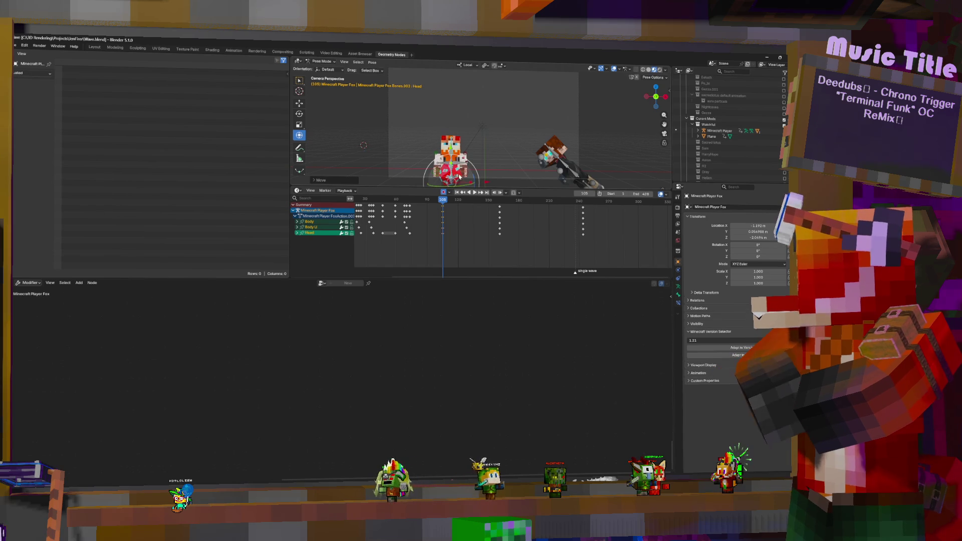
pyautogui.click(467, 267)
pyautogui.press('space')
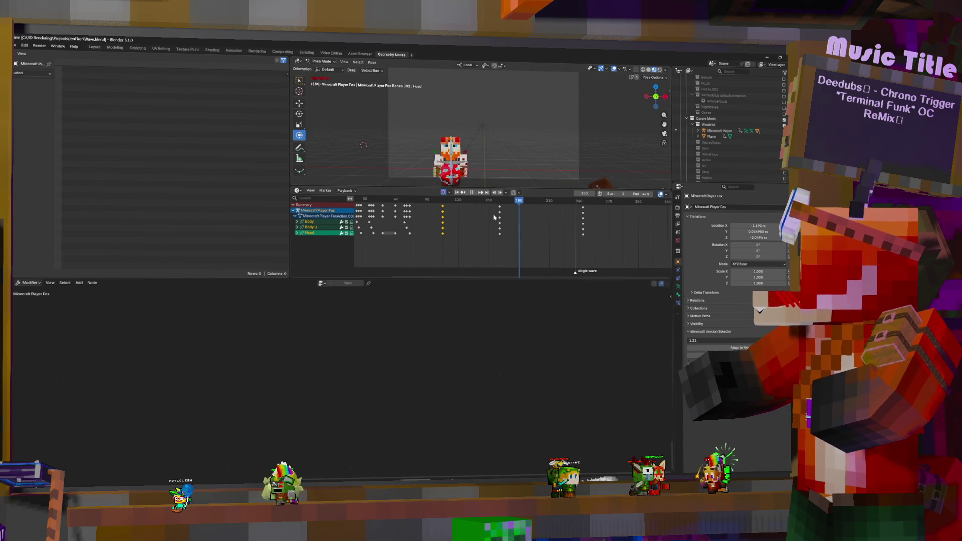
# Key another Head bone trackball tilt at frame 137 and replay to review it
pyautogui.click(441, 221)
pyautogui.press('space')
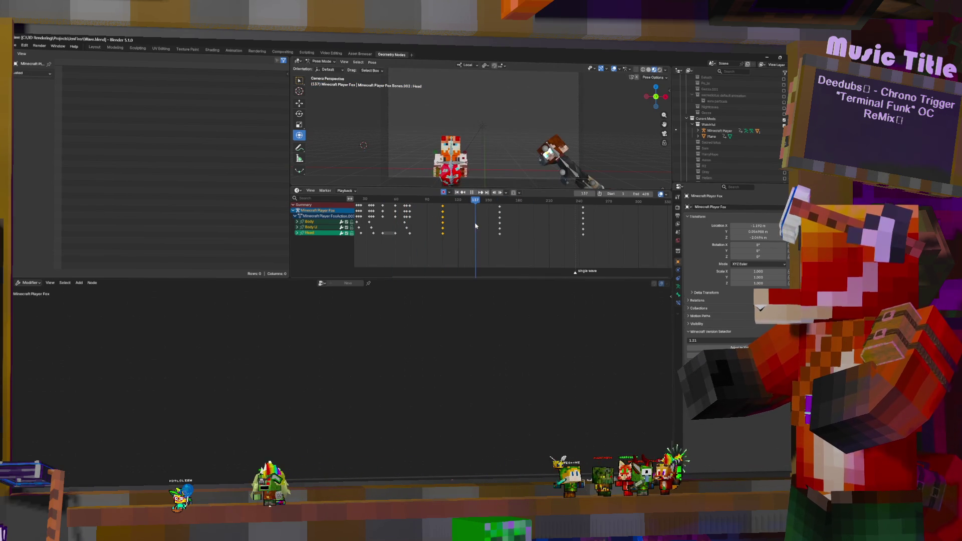
pyautogui.press('r')
pyautogui.press('r')
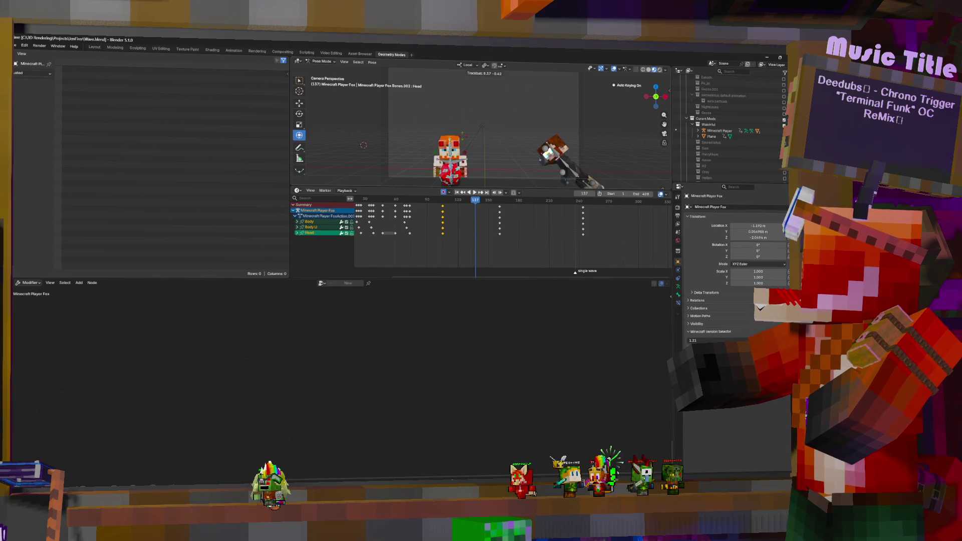
pyautogui.click(477, 172)
pyautogui.click(423, 231)
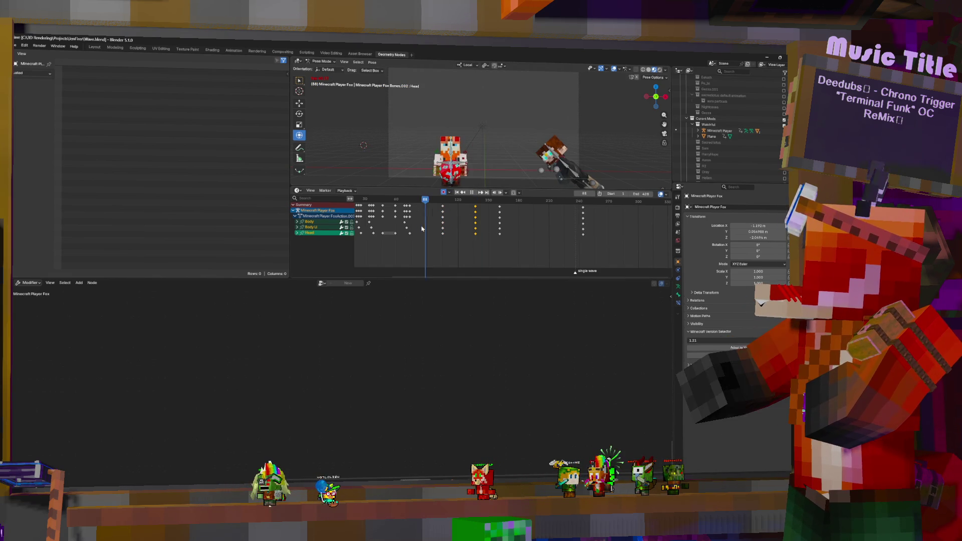
pyautogui.press('space')
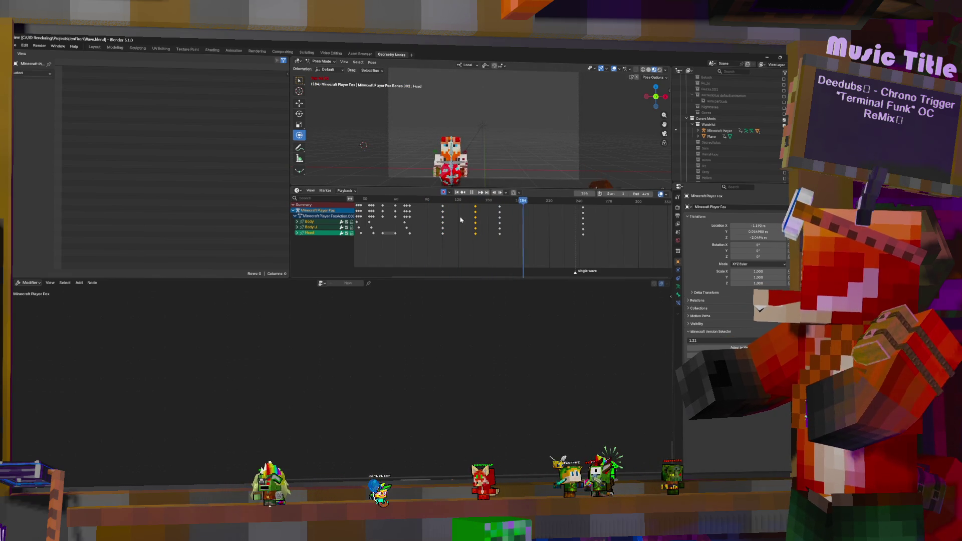
pyautogui.click(412, 225)
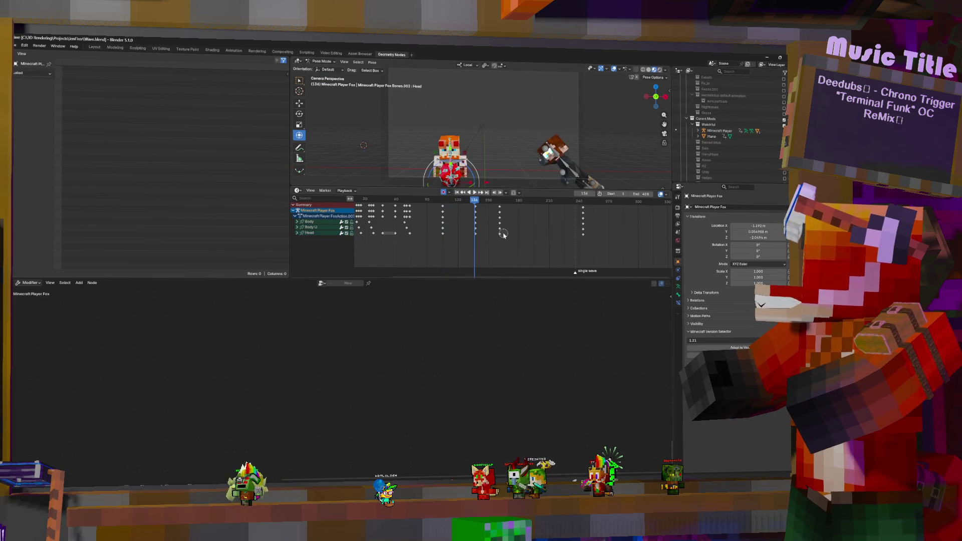
# Shift the selected head keyframes 3 frames later, then 6 more, and play back the timing
pyautogui.press('g')
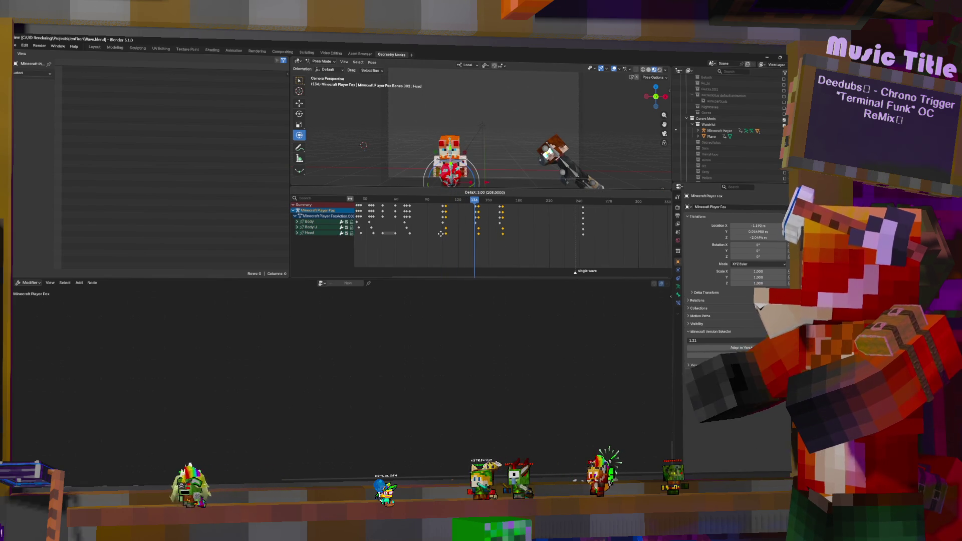
pyautogui.click(440, 234)
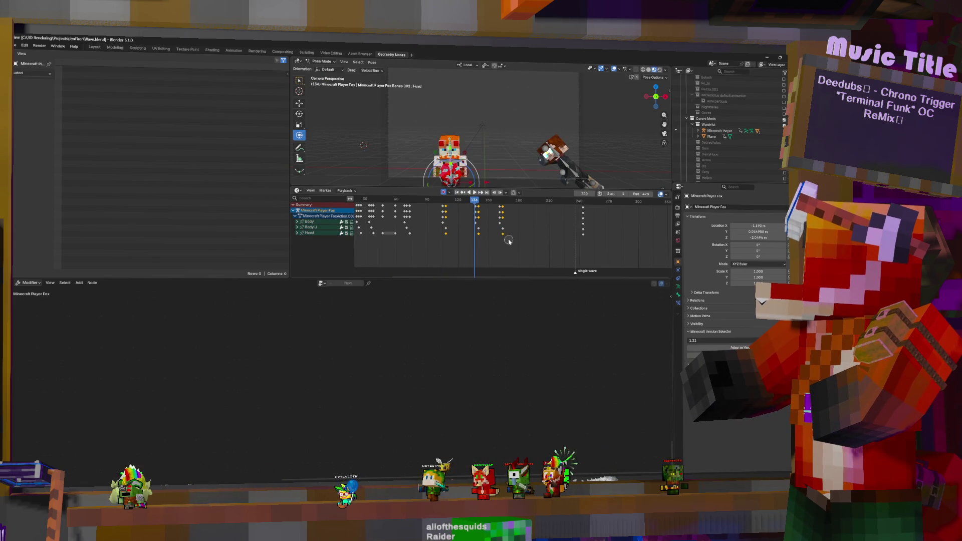
pyautogui.hotkey('shift', 'd')
pyautogui.click(399, 218)
pyautogui.press('space')
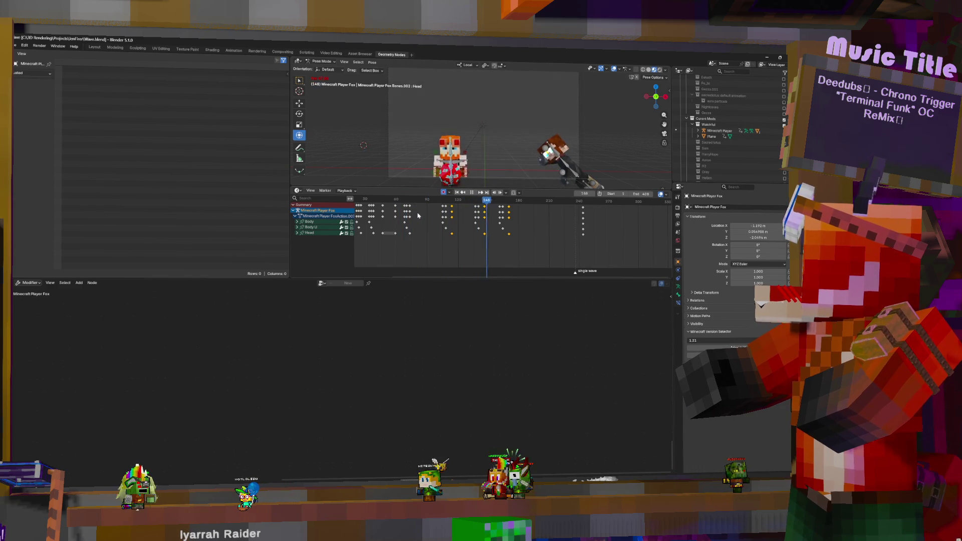
pyautogui.press('space')
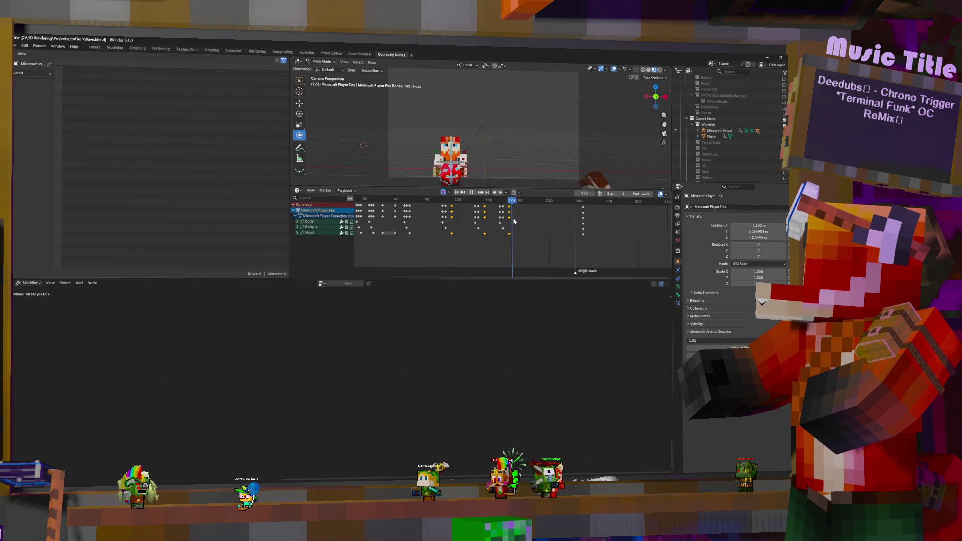
pyautogui.press('space')
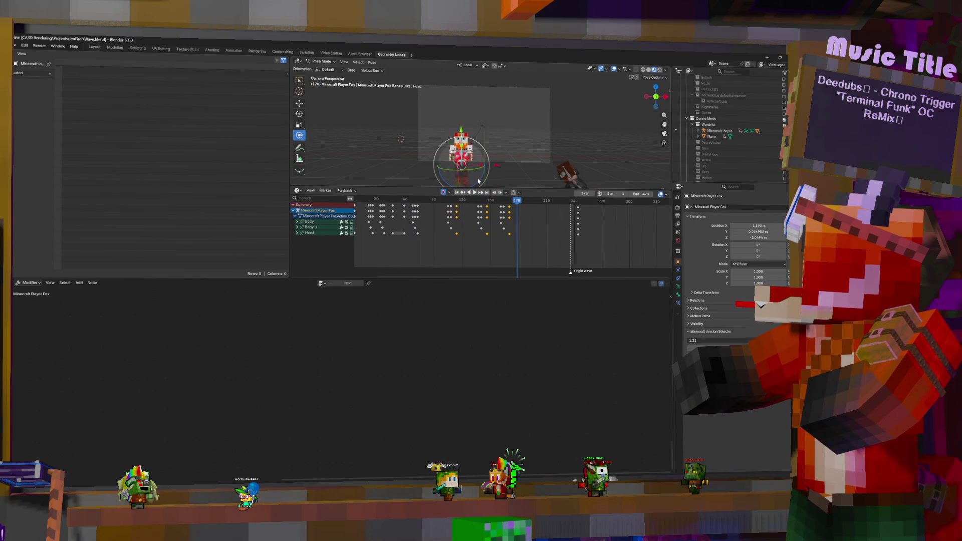
# Key the fox's Main bone at frame 167, then return to Object Mode with the Icosphere selected
pyautogui.click(478, 182)
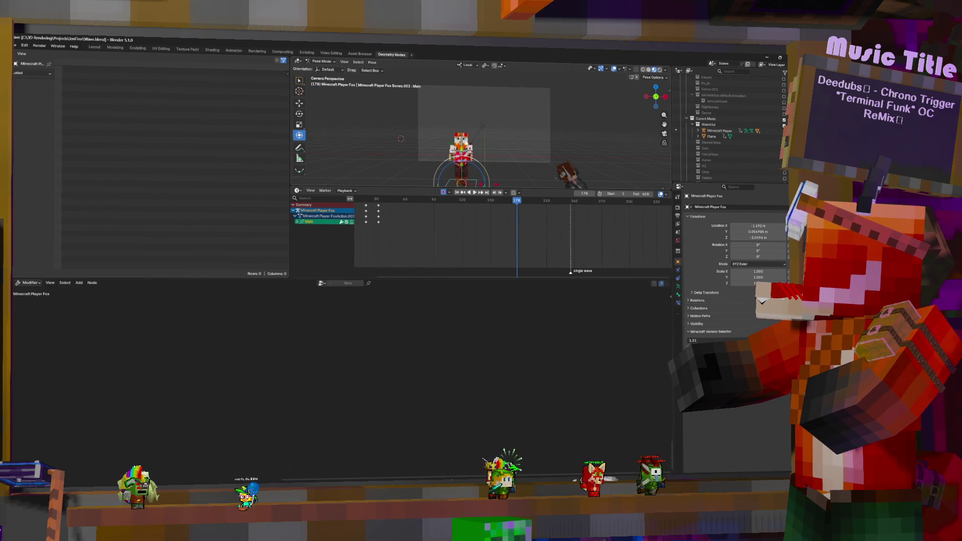
pyautogui.press('space')
pyautogui.click(411, 232)
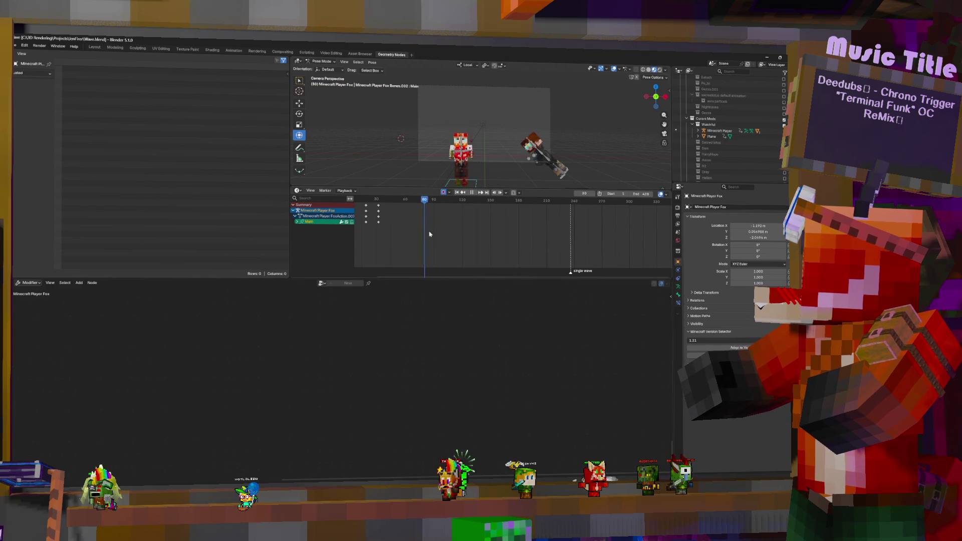
pyautogui.moveTo(498, 239); pyautogui.dragTo(507, 240)
pyautogui.press('space')
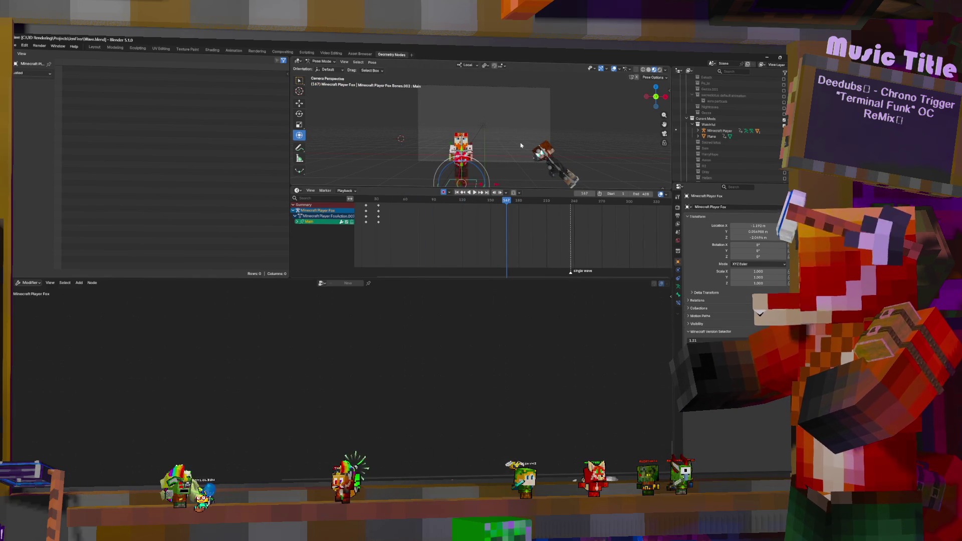
pyautogui.press('i')
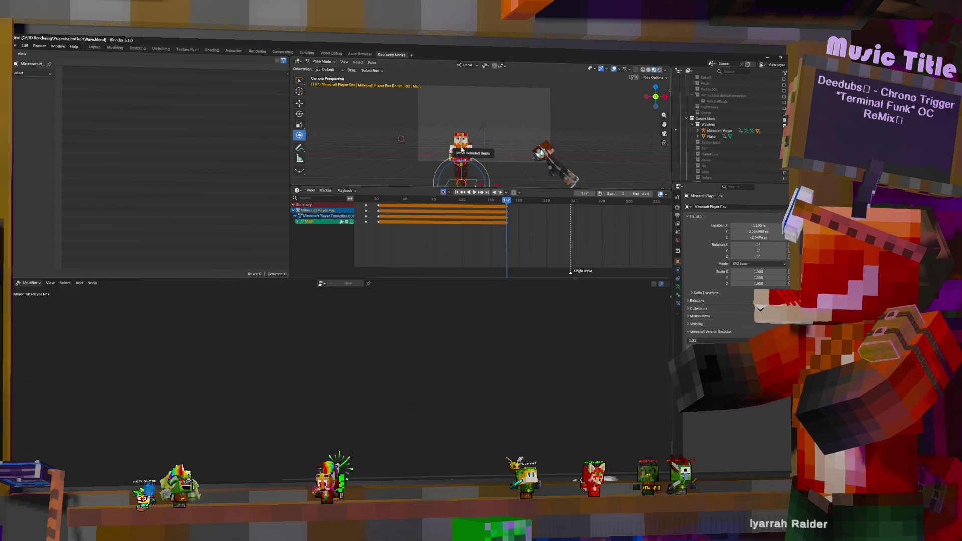
pyautogui.hotkey('ctrl', 'Tab')
pyautogui.click(467, 157)
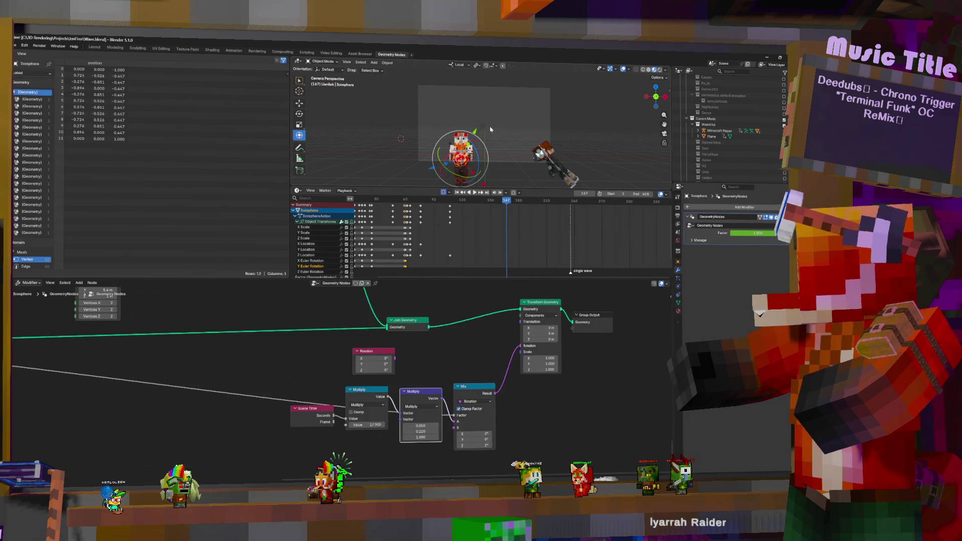
# Lift the fox's bone about 1.7 m upward at frame 181 in Pose Mode
pyautogui.click(475, 183)
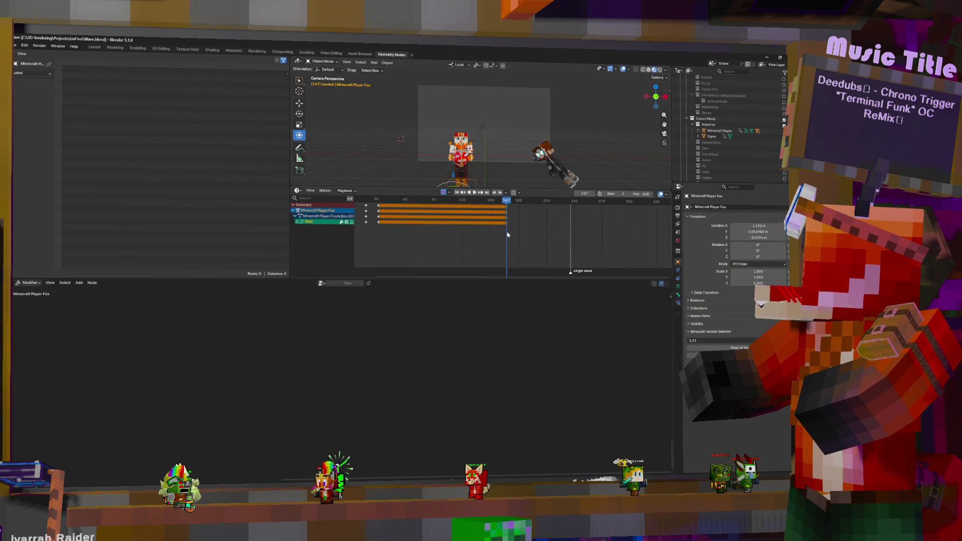
pyautogui.hotkey('ctrl', 'Tab')
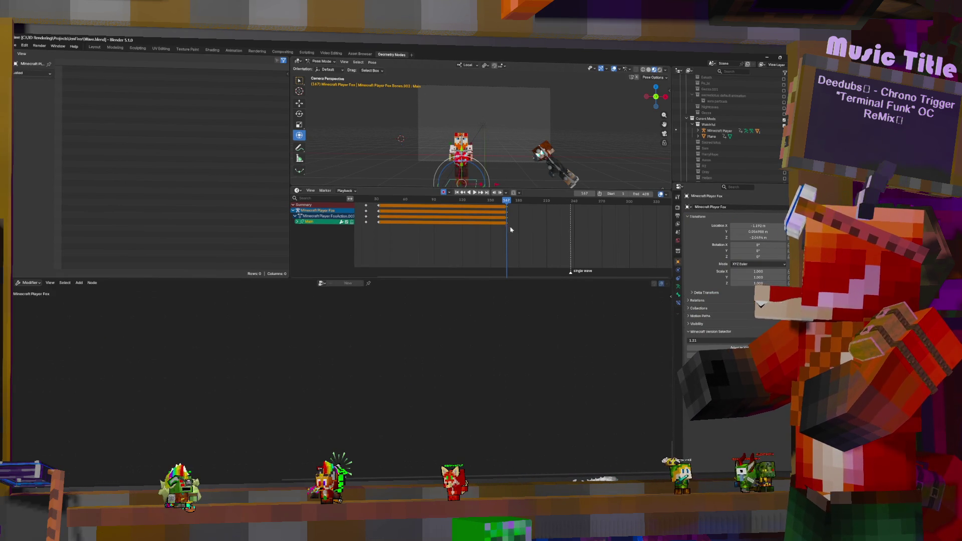
pyautogui.press('space')
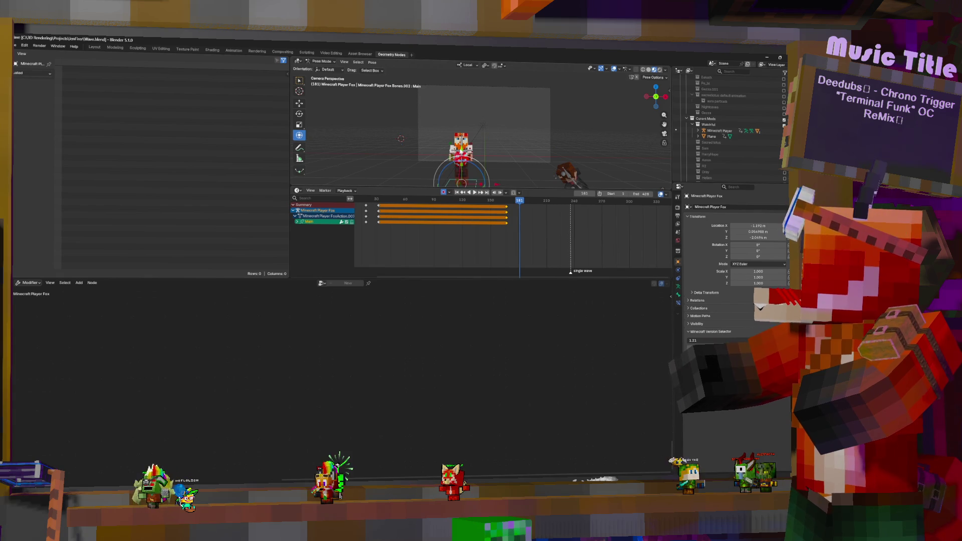
pyautogui.moveTo(461, 150)
pyautogui.mouseDown()
pyautogui.moveTo(466, 72)
pyautogui.moveTo(469, 117)
pyautogui.mouseUp()
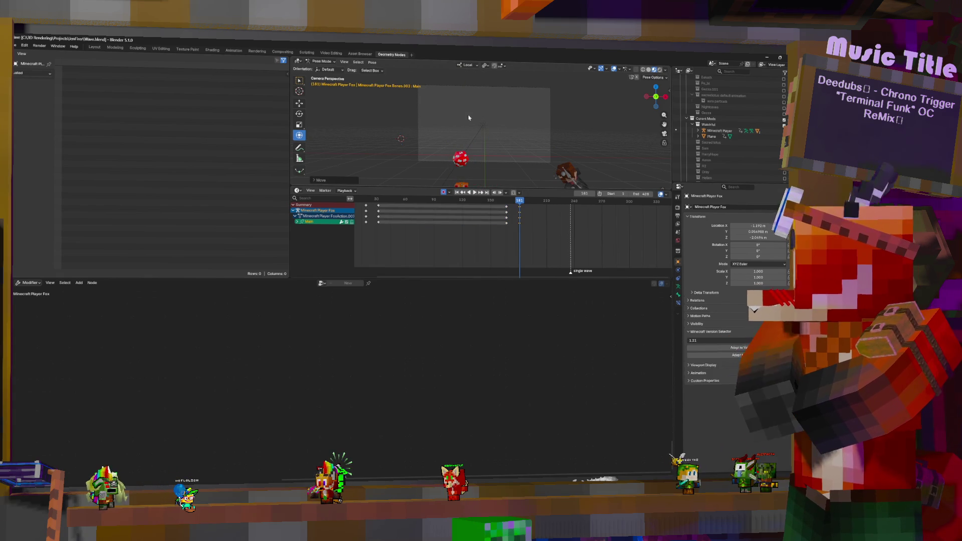
# Move the red orb to a new keyed position and replay the whole animation
pyautogui.click(460, 158)
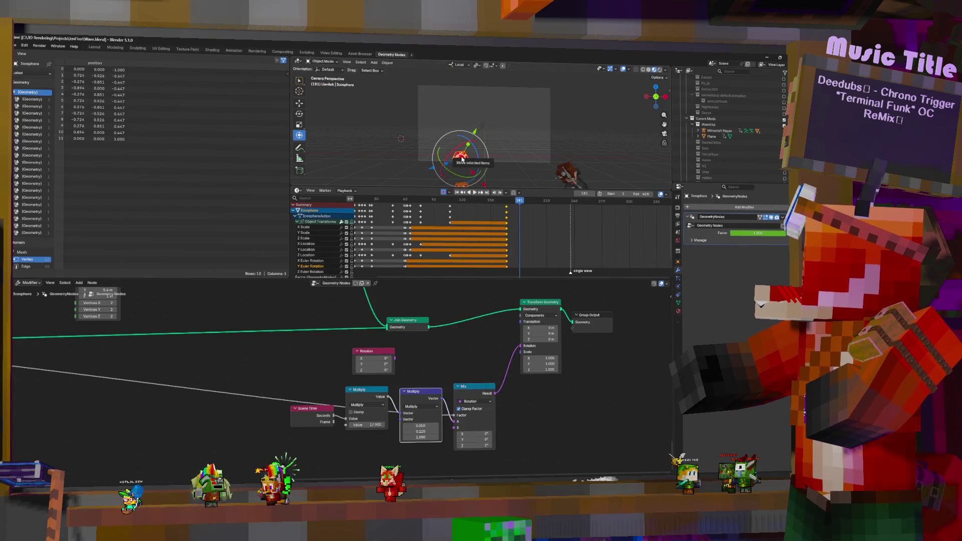
pyautogui.moveTo(462, 159); pyautogui.dragTo(462, 161)
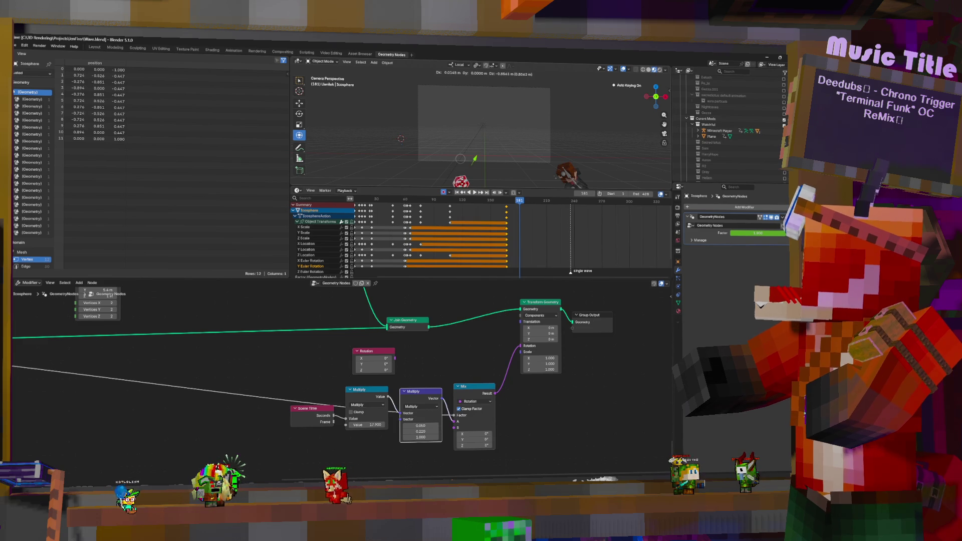
pyautogui.click(463, 178)
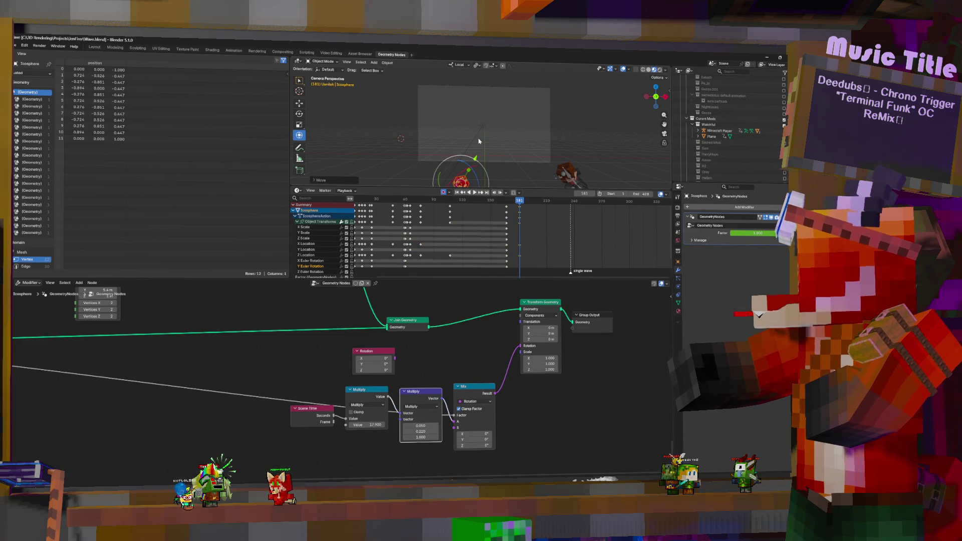
pyautogui.hotkey('ctrl', 'shift', 'space')
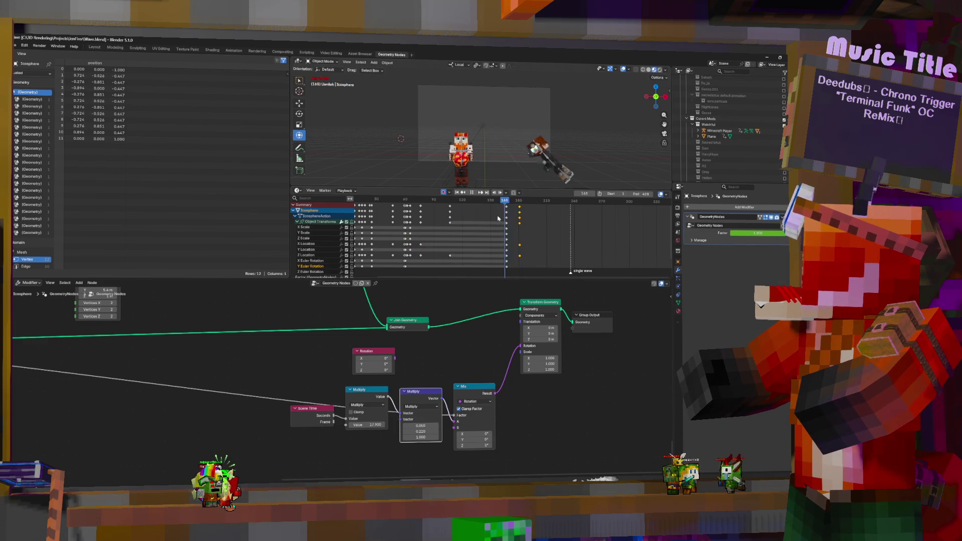
pyautogui.press('Escape')
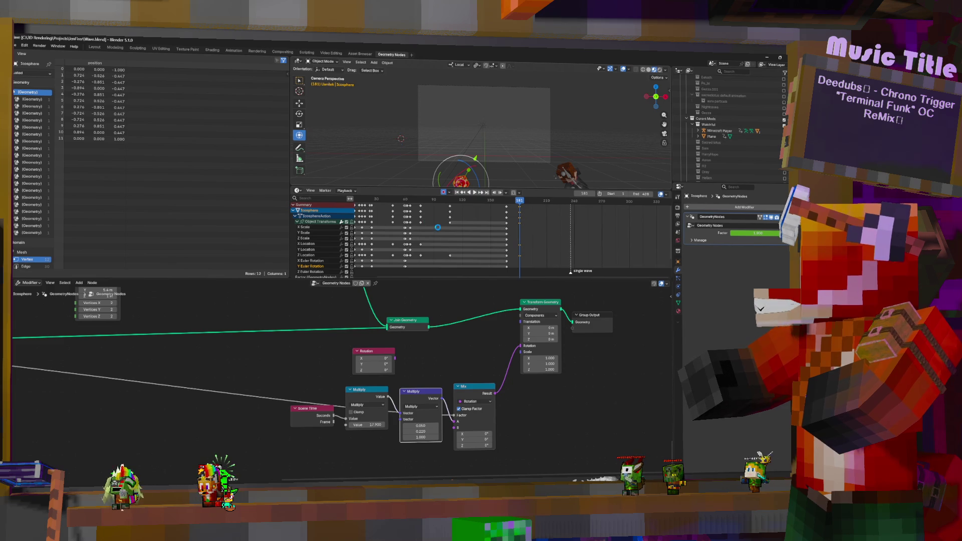
pyautogui.scroll(-3, 406, 218)
pyautogui.press('space')
pyautogui.press('space')
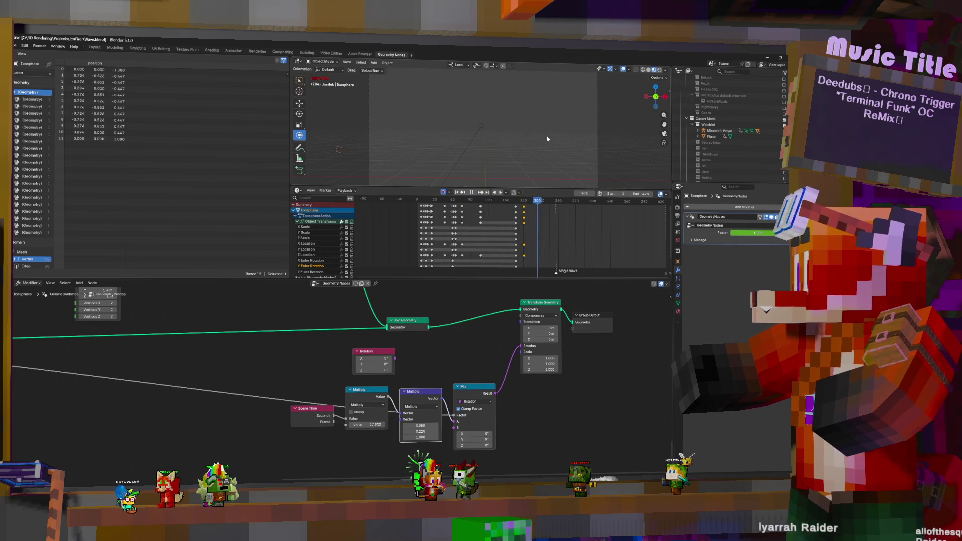
pyautogui.press('space')
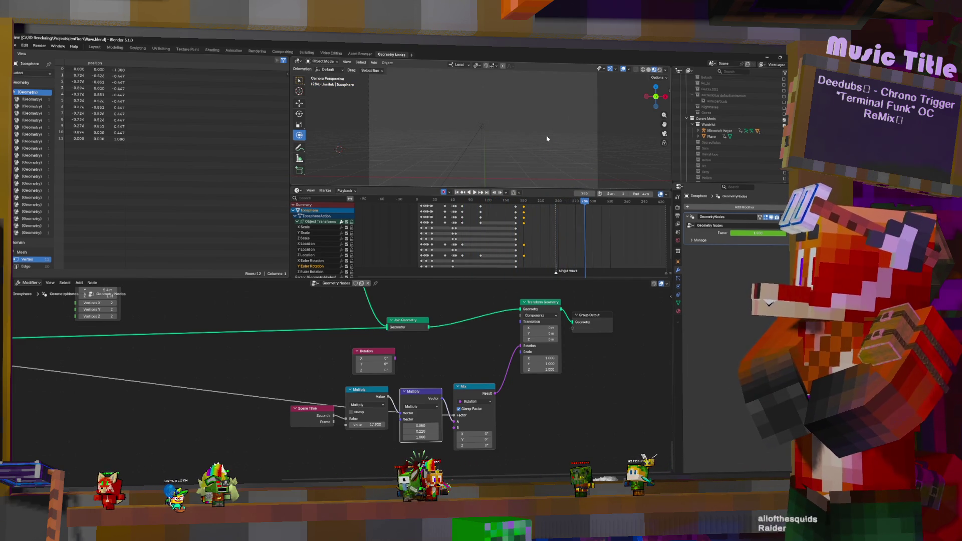